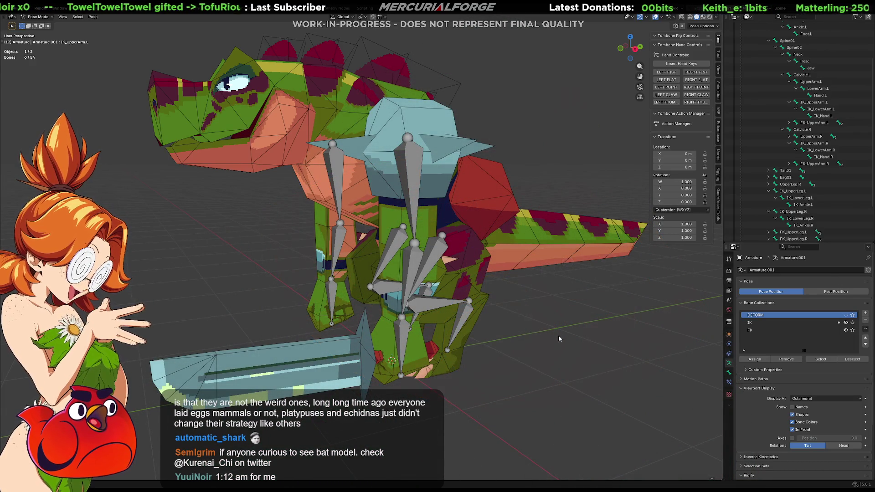
Turn on the DEFORM collection so deform bones show alongside the IK and FK arm bones.
{"action": "middle_click_drag", "start_coordinate": [558, 335], "coordinate": [562, 340]}
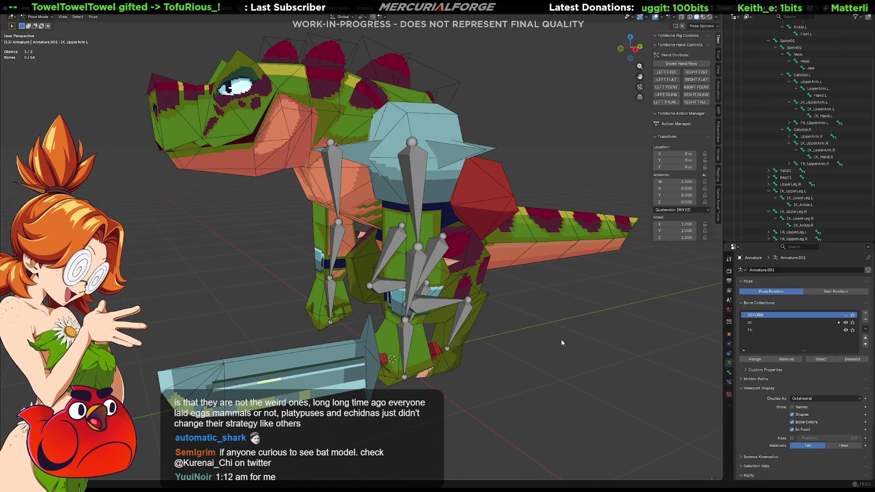
{"action": "mouse_move", "coordinate": [561, 339]}
{"action": "middle_mouse_down"}
{"action": "mouse_move", "coordinate": [570, 358]}
{"action": "mouse_move", "coordinate": [600, 354]}
{"action": "mouse_move", "coordinate": [625, 333]}
{"action": "middle_mouse_up"}
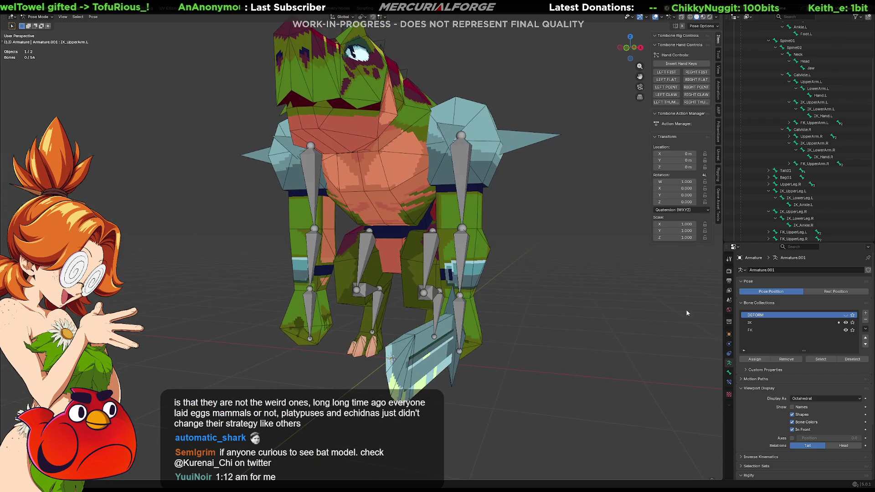
{"action": "left_click", "coordinate": [845, 319]}
{"action": "middle_click_drag", "start_coordinate": [601, 303], "coordinate": [576, 295]}
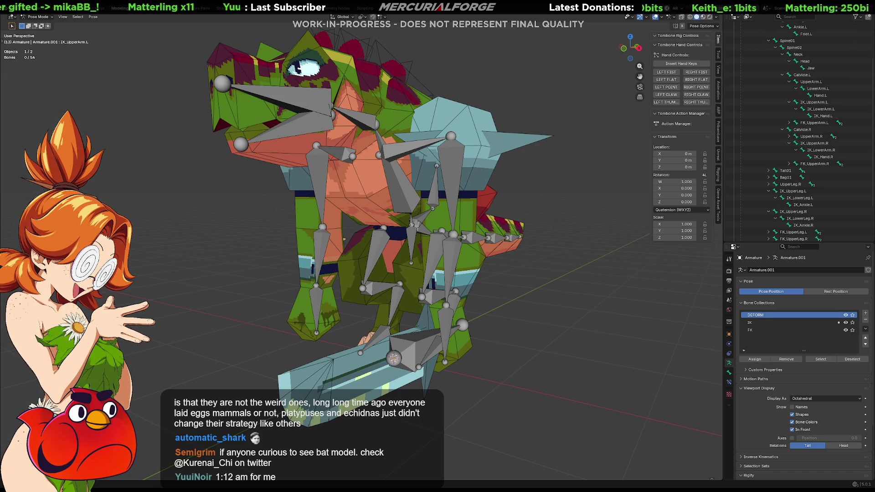
Hide the DEFORM collection, then select the left IK lower-arm and hand bones.
{"action": "middle_click_drag", "start_coordinate": [473, 262], "coordinate": [553, 263]}
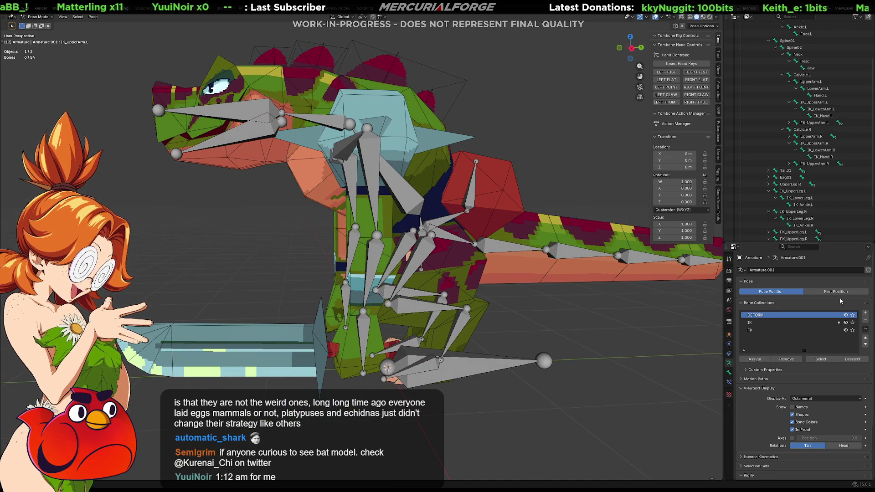
{"action": "left_click", "coordinate": [844, 316]}
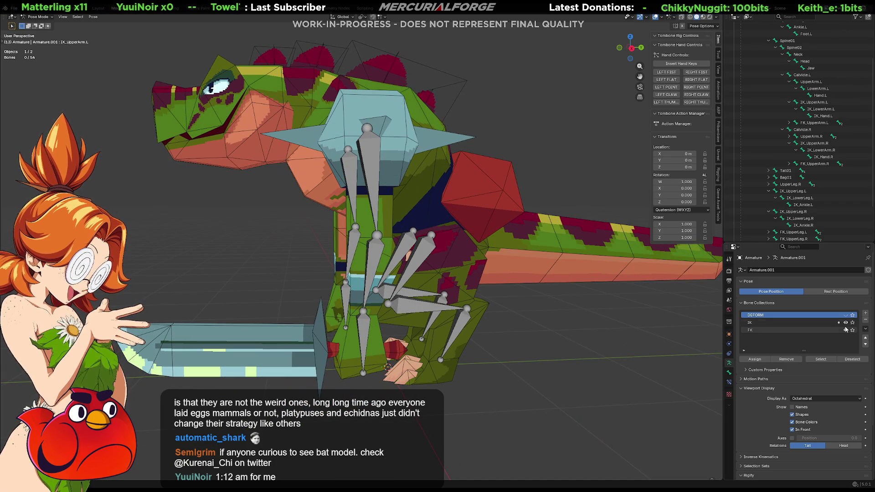
{"action": "middle_click_drag", "start_coordinate": [532, 329], "coordinate": [529, 257]}
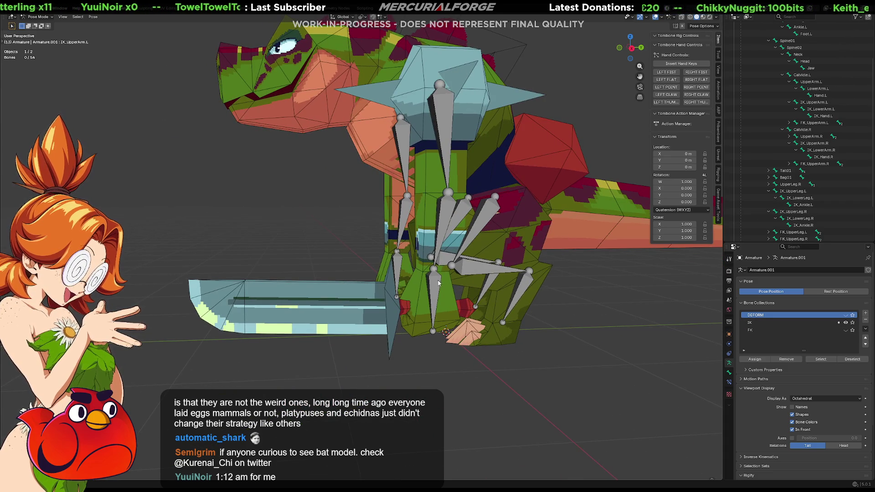
{"action": "left_click", "coordinate": [432, 271]}
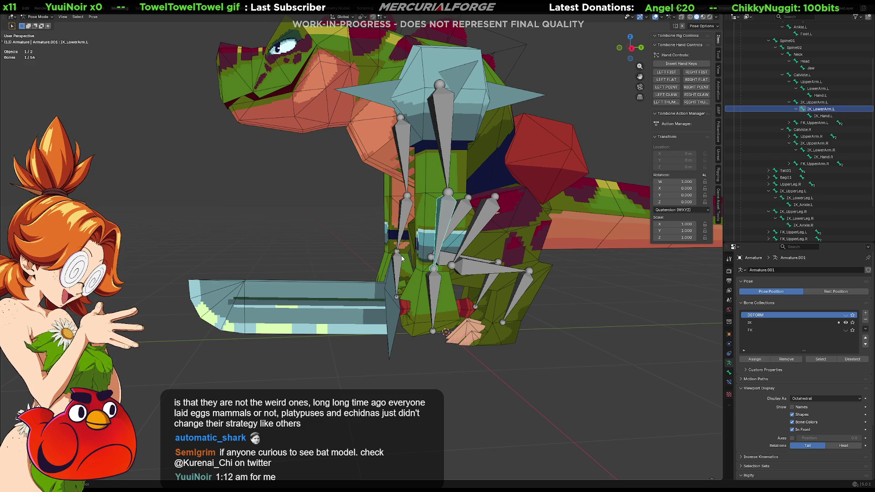
{"action": "left_click", "coordinate": [436, 279]}
In Edit Mode, duplicate the IK lower-arm bones and shift the copies slightly along Y.
{"action": "key", "text": "ctrl+Tab"}
{"action": "left_click", "coordinate": [457, 273]}
{"action": "left_click", "coordinate": [429, 268]}
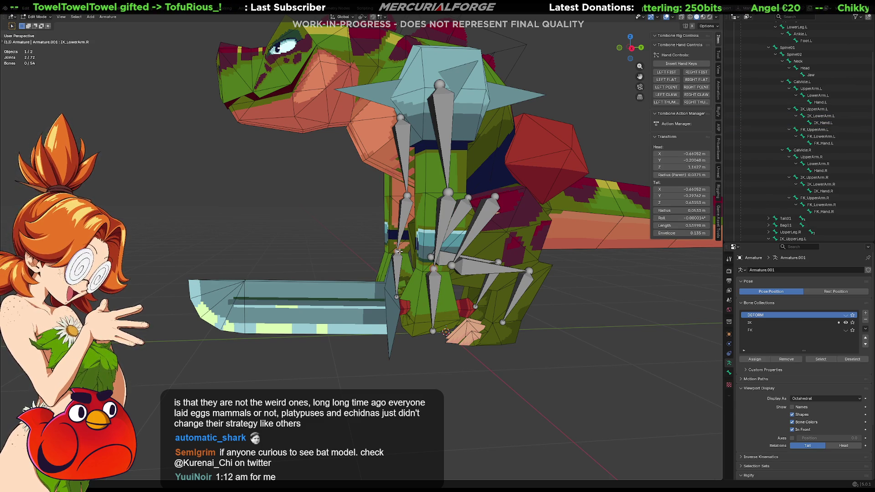
{"action": "key", "text": "shift+d"}
{"action": "key", "text": "y"}
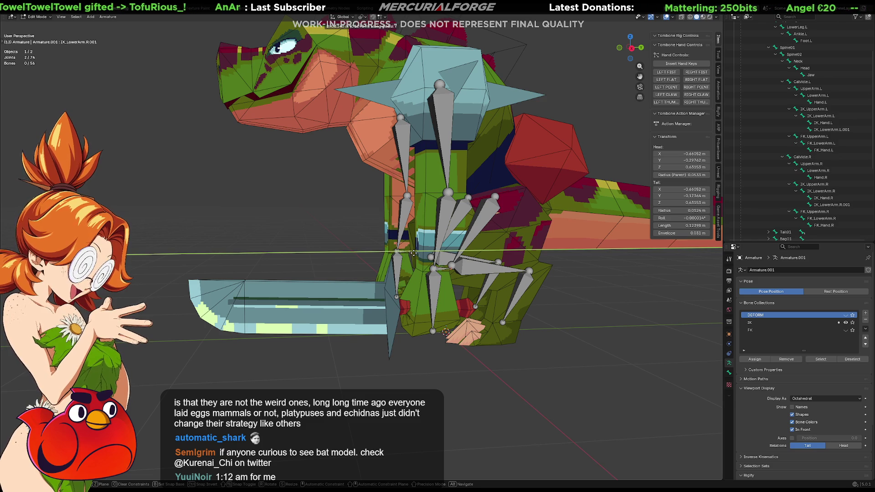
{"action": "left_click", "coordinate": [437, 254]}
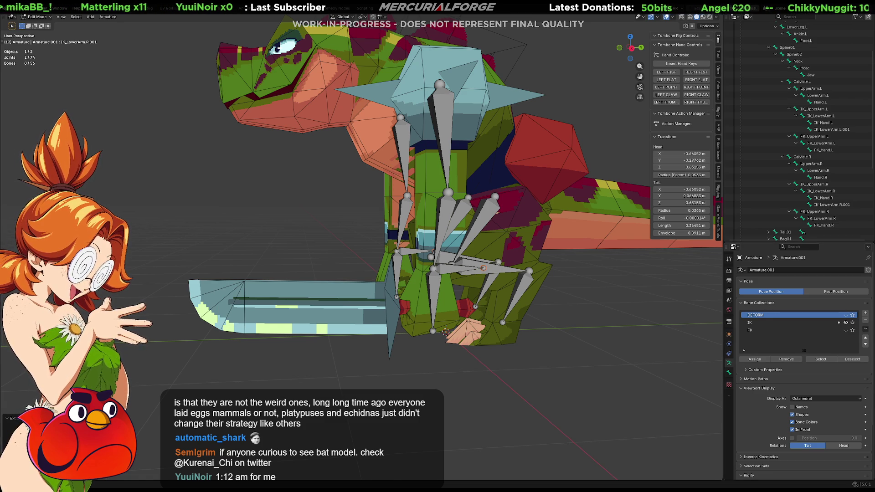
Clear the parent of both IK_LowerArm .001 duplicate bones.
{"action": "middle_click_drag", "start_coordinate": [437, 246], "coordinate": [441, 249]}
{"action": "left_click", "coordinate": [423, 257]}
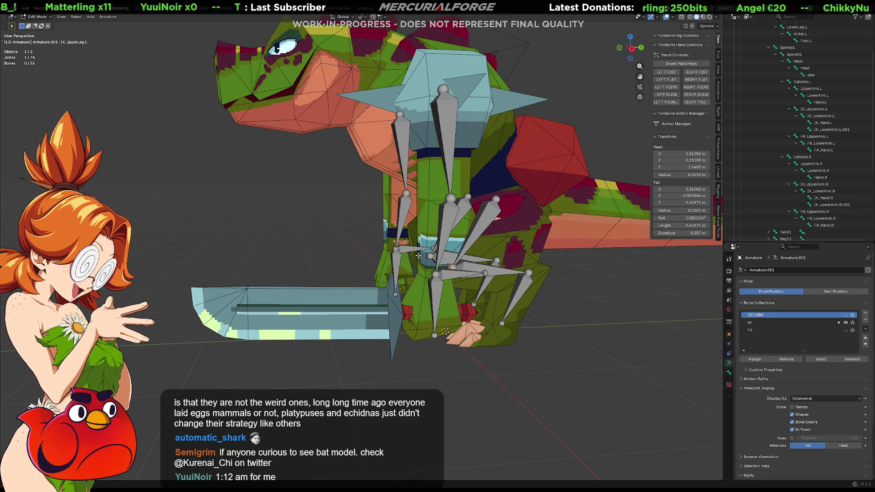
{"action": "left_click", "coordinate": [450, 277]}
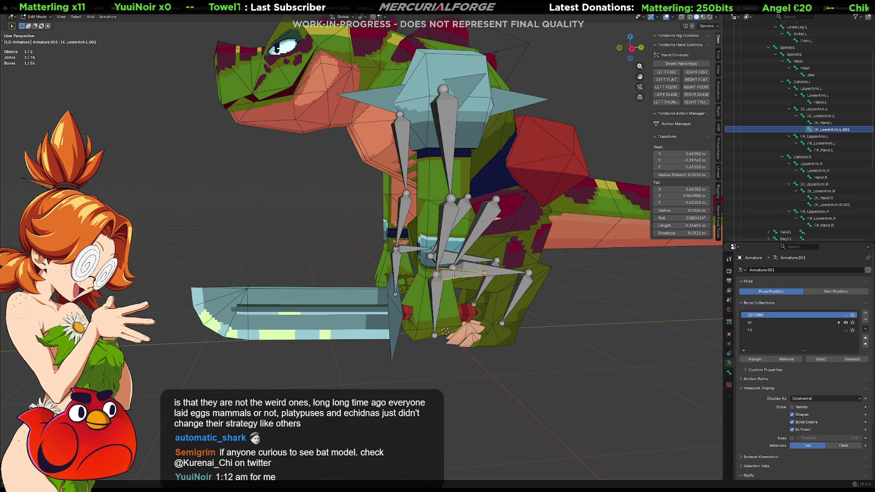
{"action": "left_click", "coordinate": [413, 249], "text": "shift"}
{"action": "key", "text": "alt+p"}
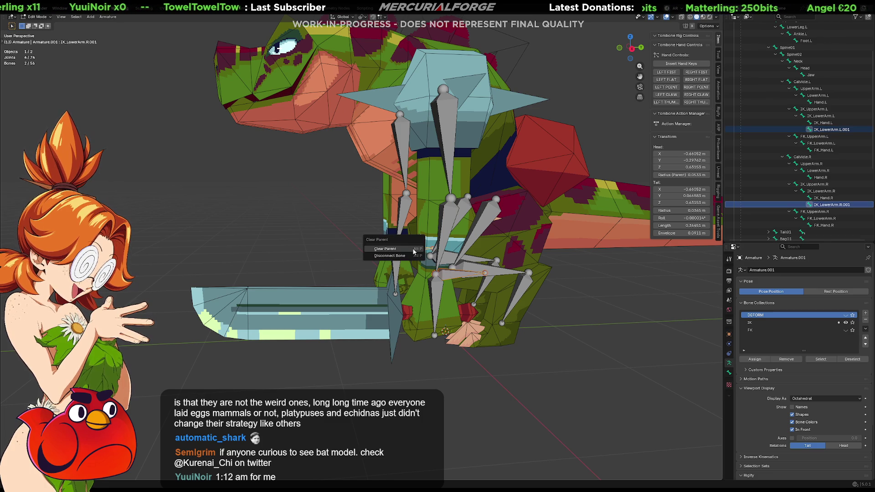
{"action": "left_click", "coordinate": [413, 250]}
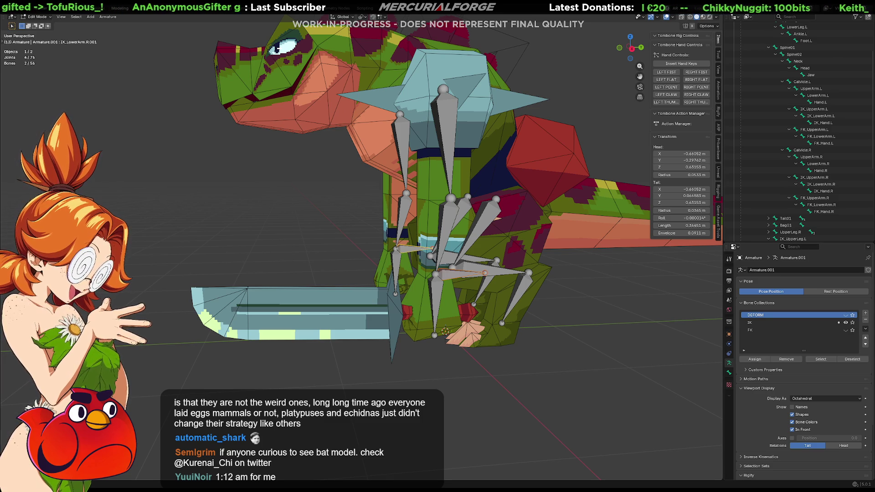
Parent IK_Hand.L and IK_Hand.R to their .001 lower-arm bones with Keep Offset.
{"action": "key", "text": "ctrl+shift+m"}
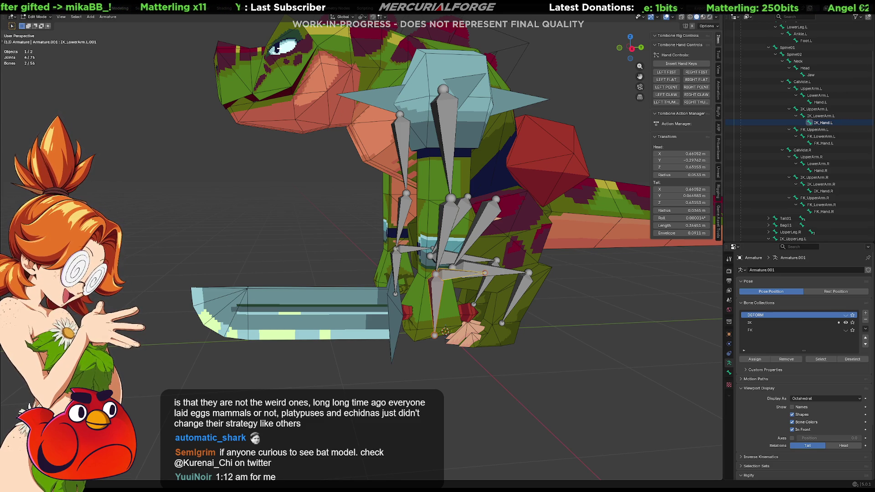
{"action": "middle_click_drag", "start_coordinate": [505, 334], "coordinate": [487, 337]}
{"action": "key", "text": "ctrl+p"}
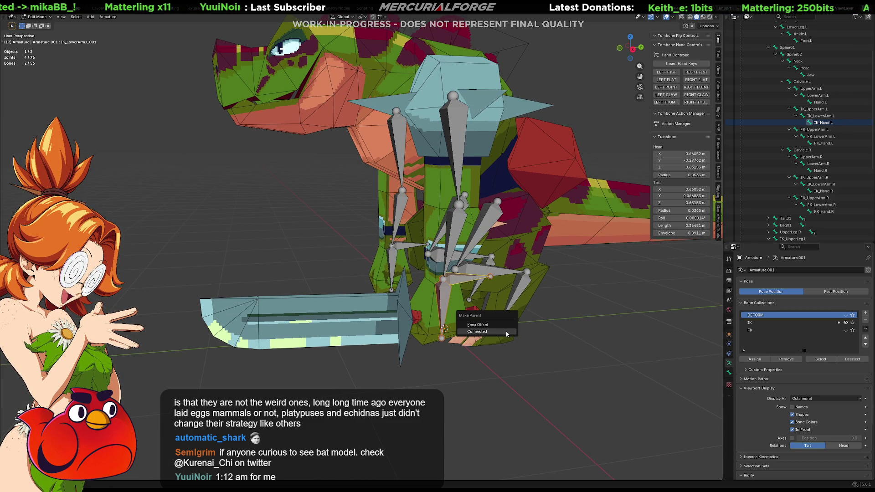
{"action": "left_click", "coordinate": [499, 325]}
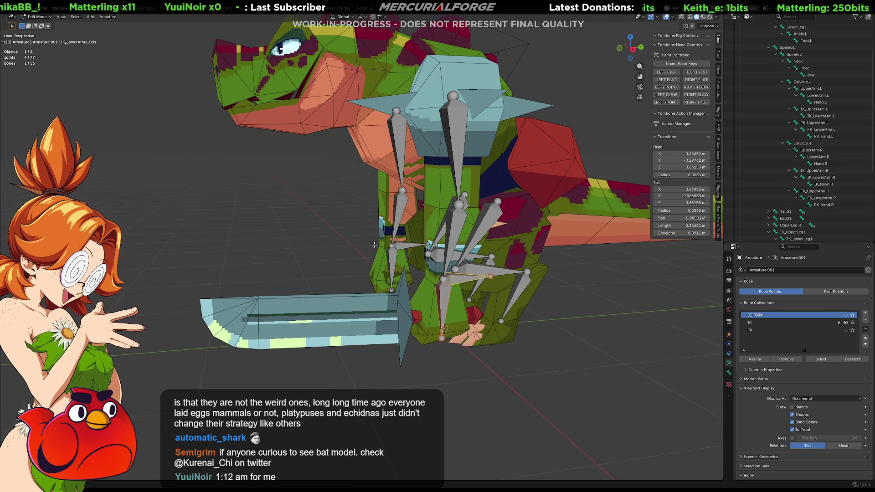
{"action": "left_click", "coordinate": [392, 256]}
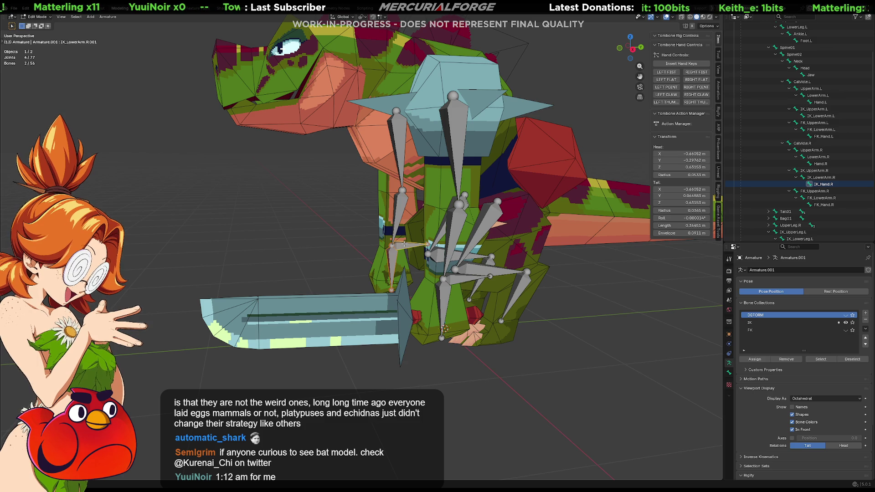
{"action": "key", "text": "ctrl+p"}
{"action": "left_click", "coordinate": [404, 244]}
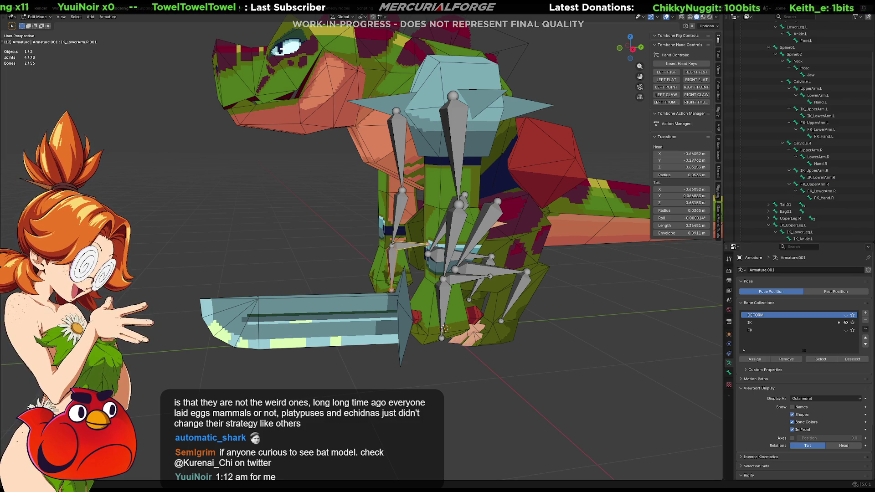
{"action": "mouse_move", "coordinate": [597, 265]}
{"action": "middle_mouse_down"}
{"action": "mouse_move", "coordinate": [579, 286]}
{"action": "mouse_move", "coordinate": [588, 293]}
{"action": "middle_mouse_up"}
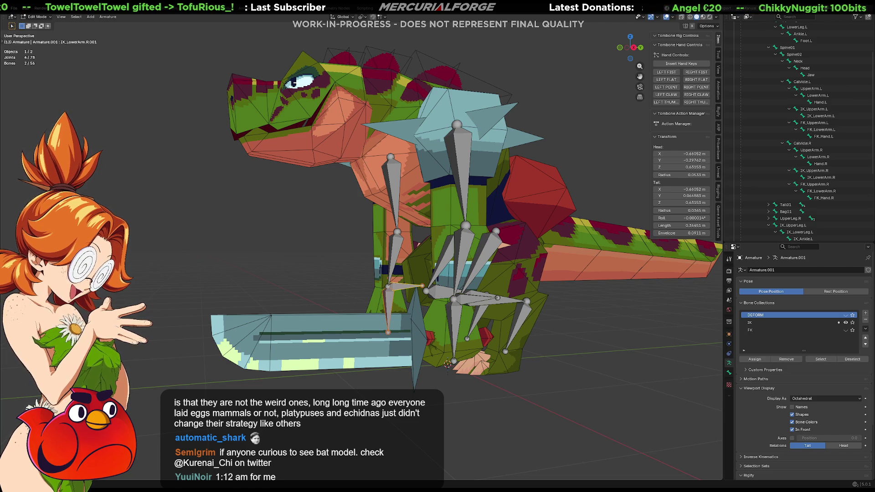
Select IK_LowerArm.L and browse, then dismiss, the object constraint list.
{"action": "left_click", "coordinate": [466, 248]}
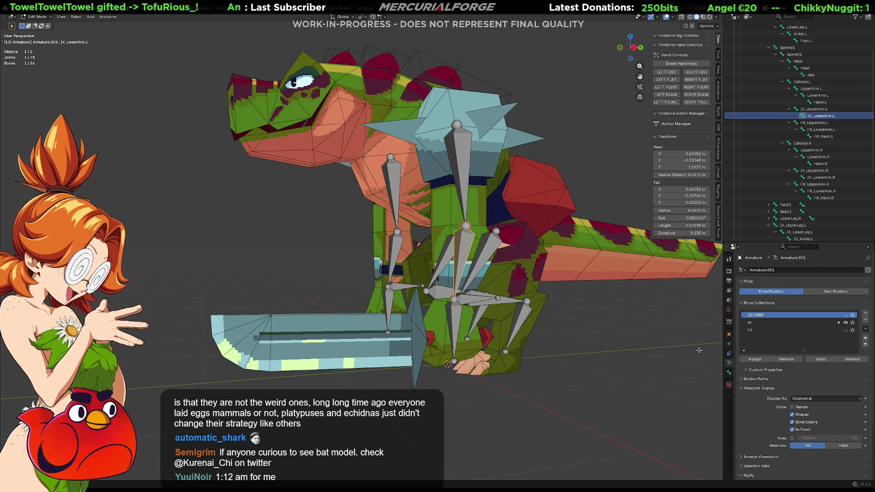
{"action": "left_click", "coordinate": [728, 355]}
{"action": "left_click", "coordinate": [789, 270]}
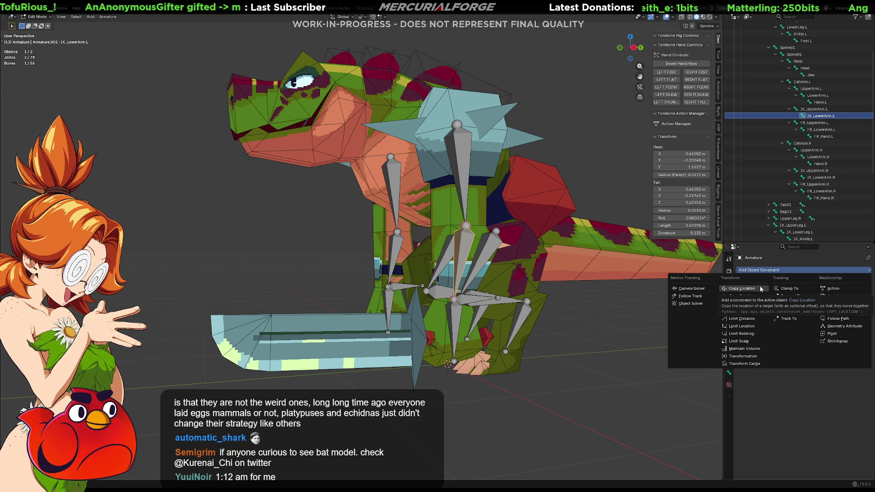
{"action": "left_click", "coordinate": [816, 398]}
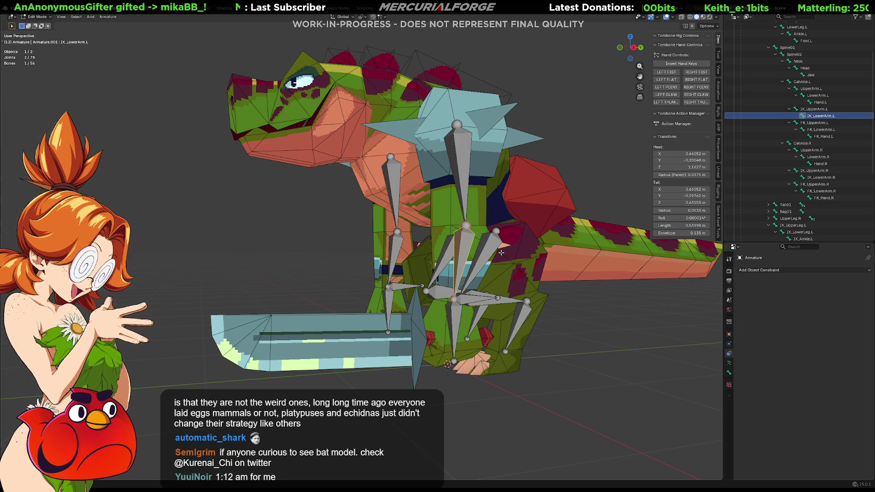
Switch to Pose Mode and undo an accidentally added Spline IK bone constraint.
{"action": "key", "text": "ctrl+Tab"}
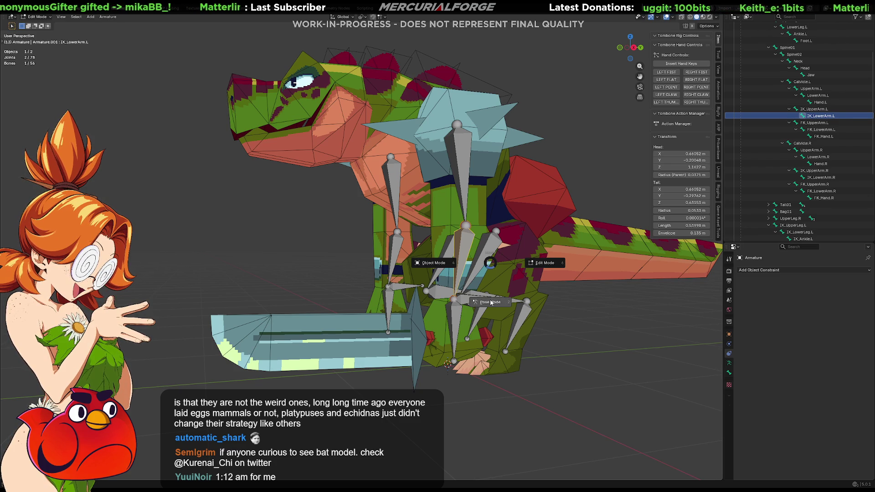
{"action": "left_click", "coordinate": [490, 302]}
{"action": "left_click", "coordinate": [731, 375]}
{"action": "left_click", "coordinate": [763, 270]}
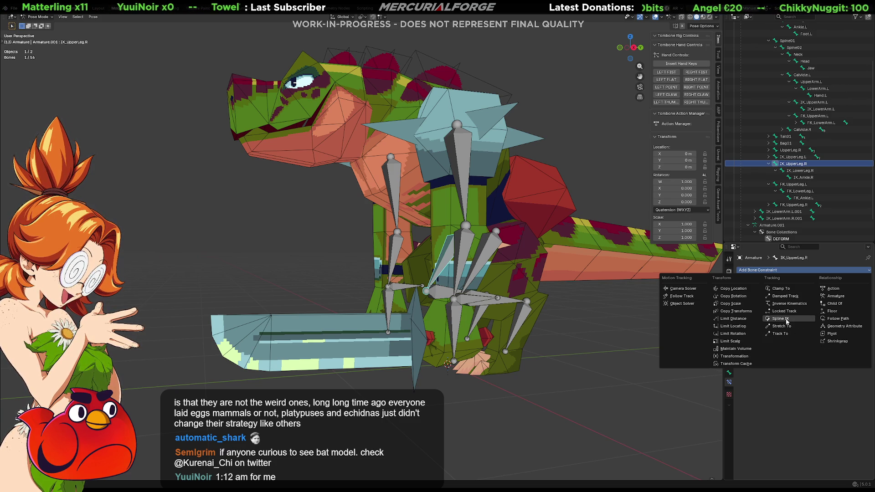
{"action": "left_click", "coordinate": [781, 319]}
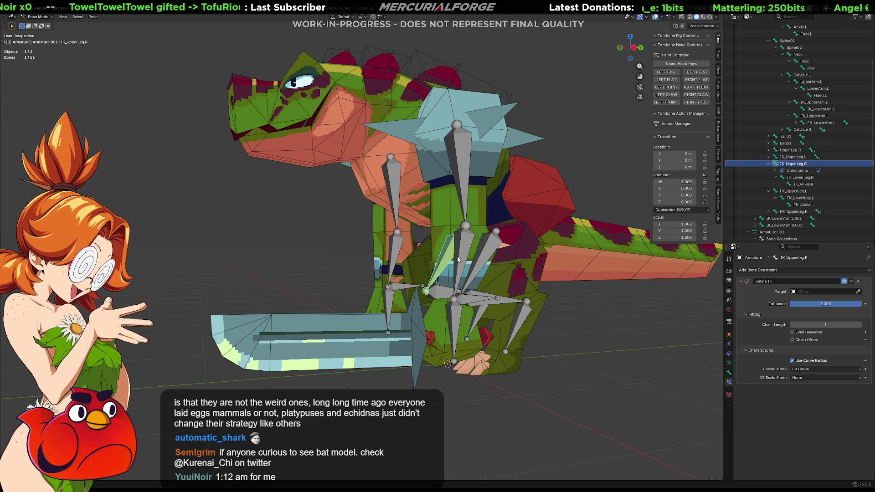
{"action": "key", "text": "ctrl+z"}
Reselect IK_LowerArm.L and bring up the Add Bone Constraint list.
{"action": "middle_click_drag", "start_coordinate": [459, 259], "coordinate": [612, 281]}
{"action": "left_click", "coordinate": [483, 263]}
{"action": "left_click", "coordinate": [766, 272]}
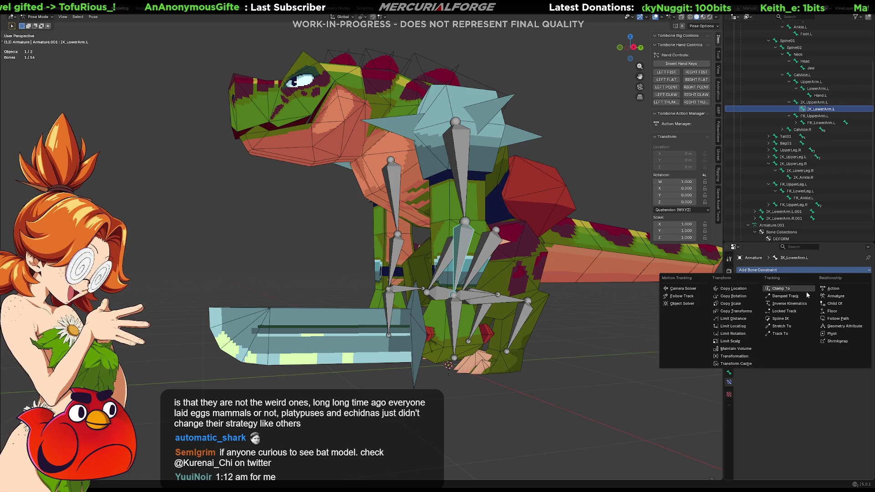
Add an IK constraint to IK_LowerArm.L with a chain length of 2.
{"action": "left_click", "coordinate": [790, 304]}
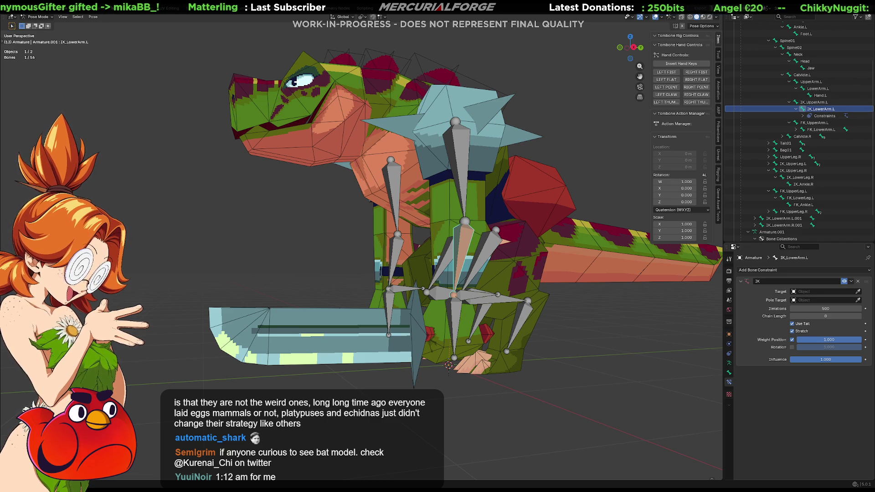
{"action": "scroll", "coordinate": [597, 264], "scroll_direction": "up", "scroll_amount": 5}
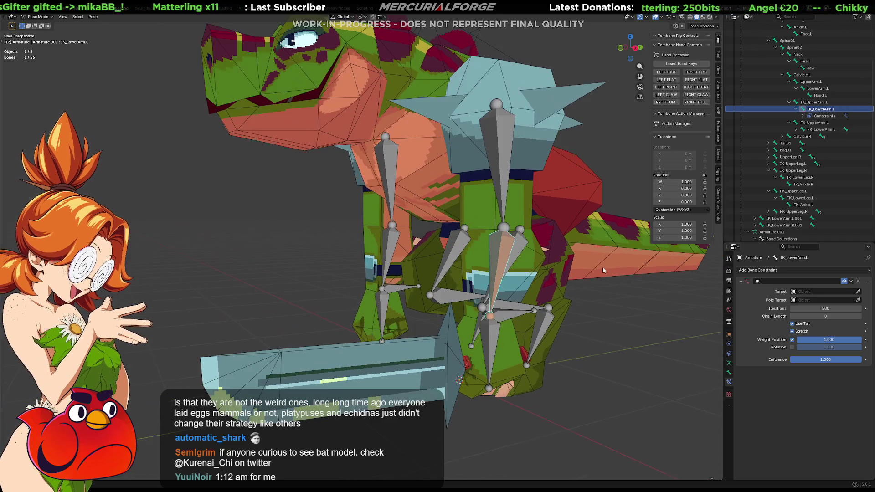
{"action": "left_click", "coordinate": [847, 315]}
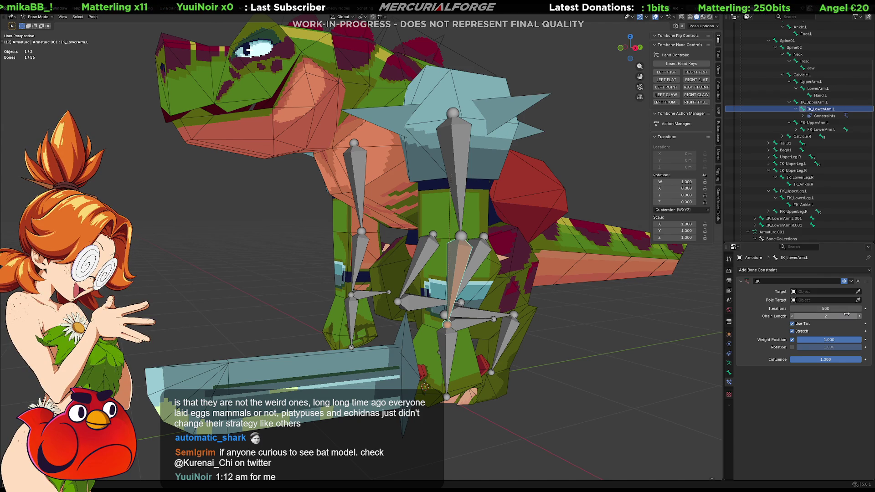
{"action": "key", "text": "Return"}
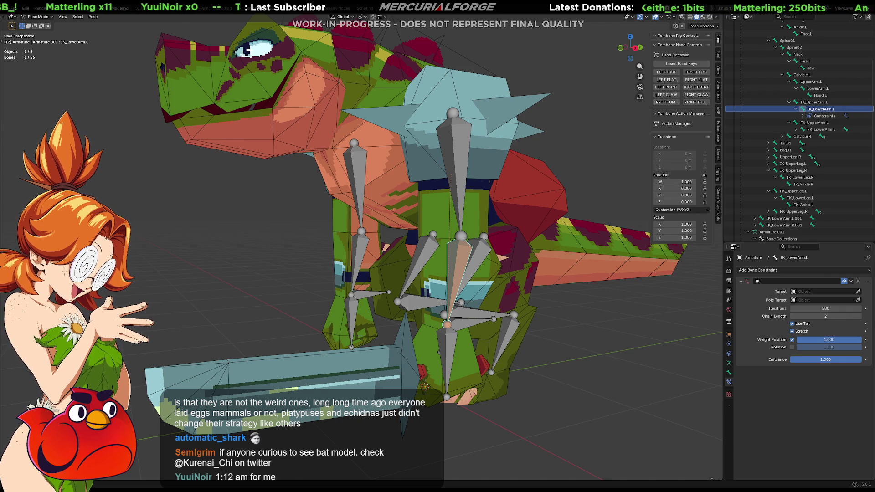
Set the IK target to the Armature, bone IK_LowerArm.L.001.
{"action": "left_click", "coordinate": [858, 292]}
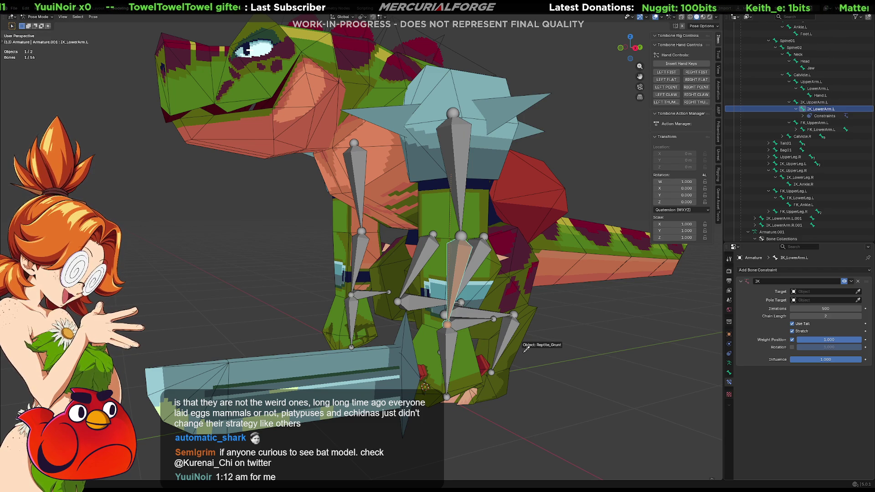
{"action": "middle_click_drag", "start_coordinate": [556, 343], "coordinate": [398, 359]}
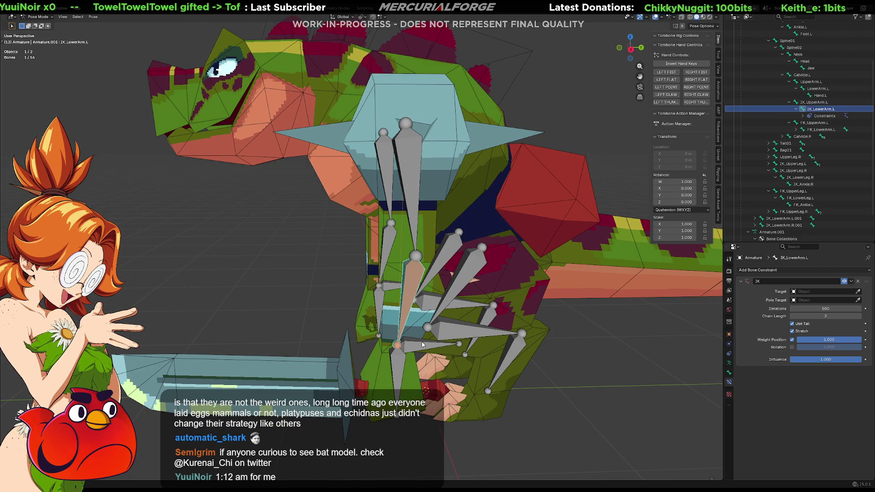
{"action": "left_click", "coordinate": [837, 291]}
{"action": "left_click", "coordinate": [829, 302]}
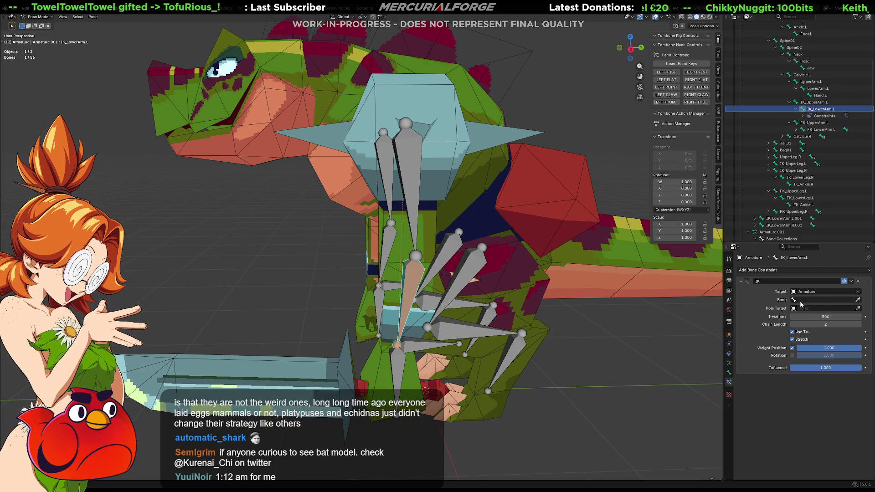
{"action": "left_click", "coordinate": [857, 300]}
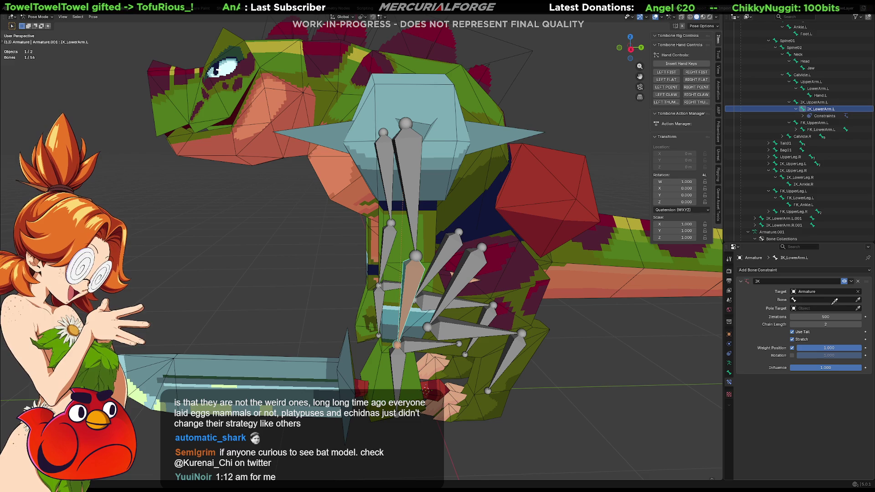
{"action": "left_click", "coordinate": [416, 343]}
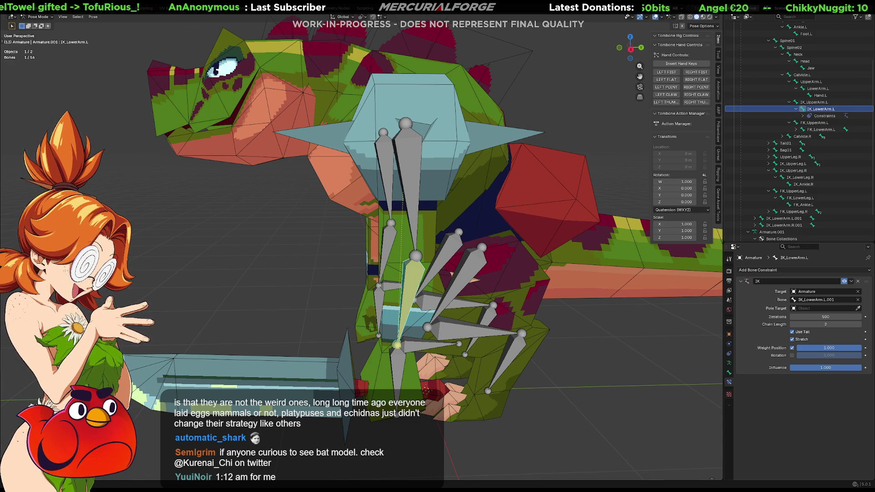
{"action": "left_click", "coordinate": [432, 357]}
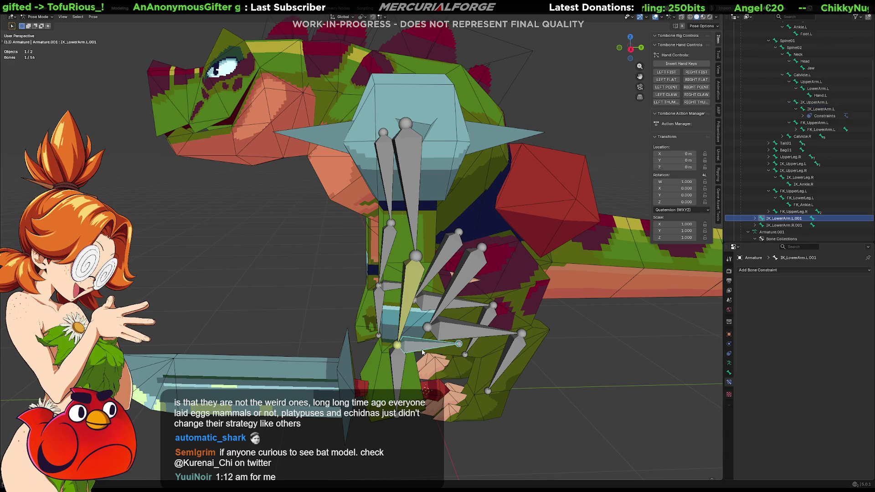
{"action": "key", "text": "g"}
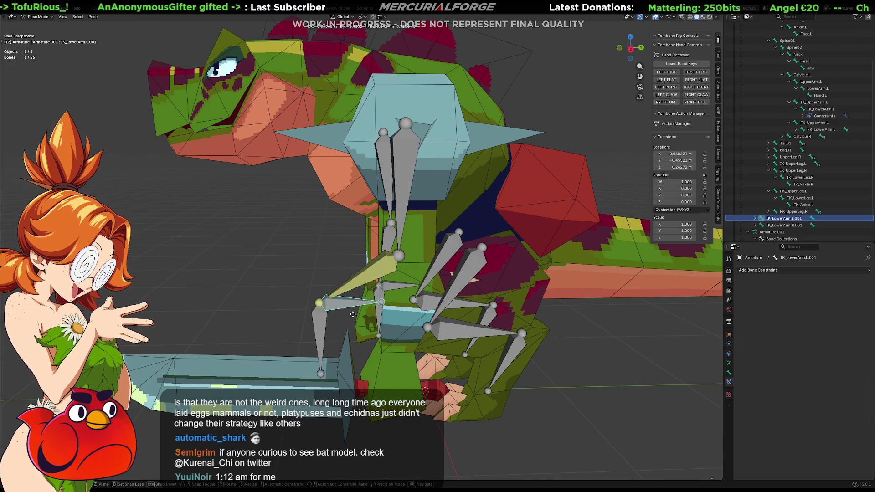
{"action": "key", "text": "Escape"}
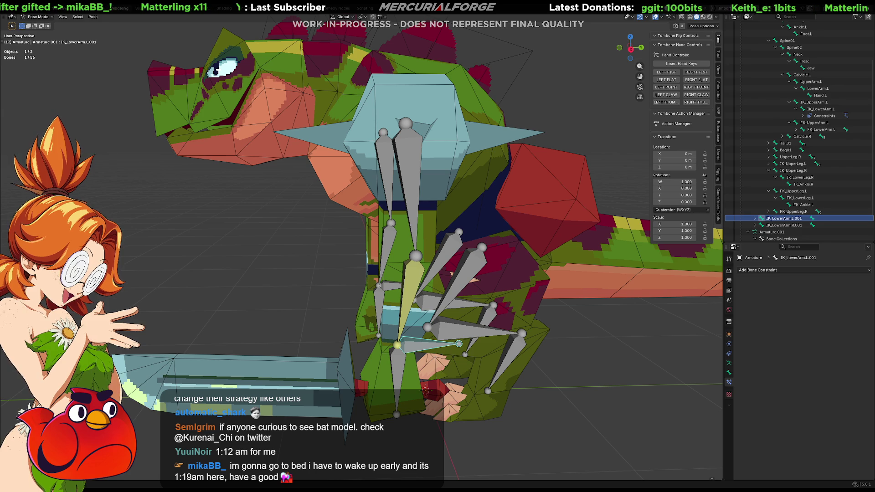
{"action": "mouse_move", "coordinate": [538, 310]}
{"action": "middle_mouse_down"}
{"action": "mouse_move", "coordinate": [612, 310]}
{"action": "mouse_move", "coordinate": [538, 275]}
{"action": "mouse_move", "coordinate": [509, 287]}
{"action": "middle_mouse_up"}
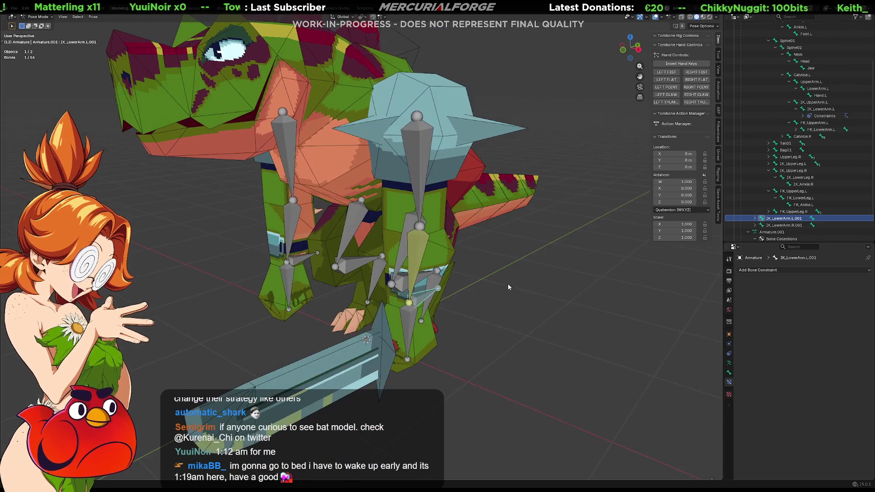
{"action": "key", "text": "g"}
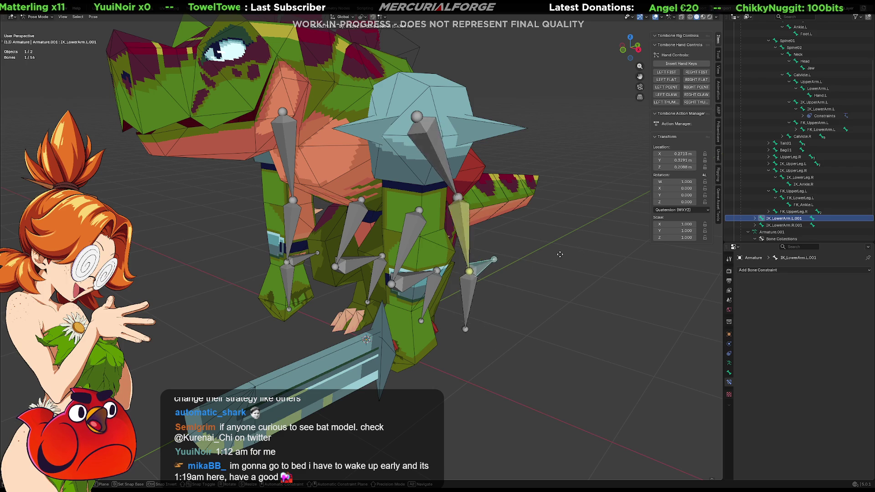
{"action": "key", "text": "Escape"}
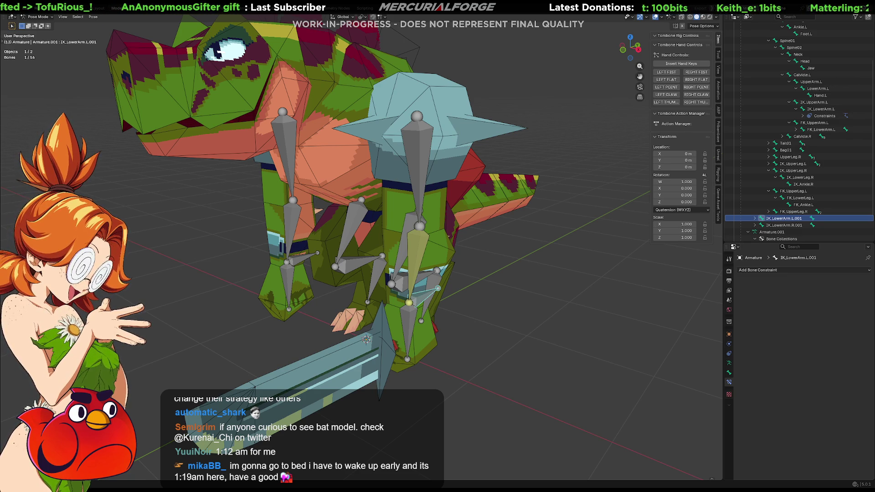
{"action": "left_click", "coordinate": [411, 323]}
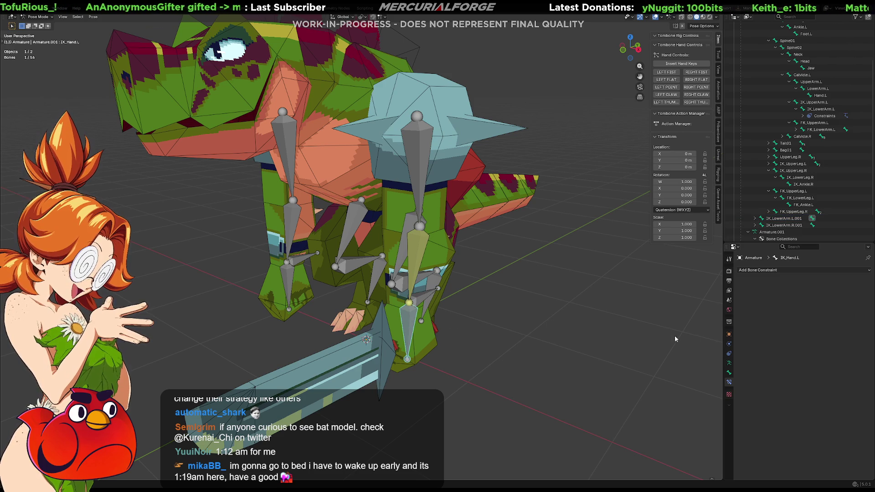
Give IK_Hand.L a Copy Location constraint to Armature bone IK_LowerArm.L with Head/Tail 1.0.
{"action": "left_click", "coordinate": [777, 271]}
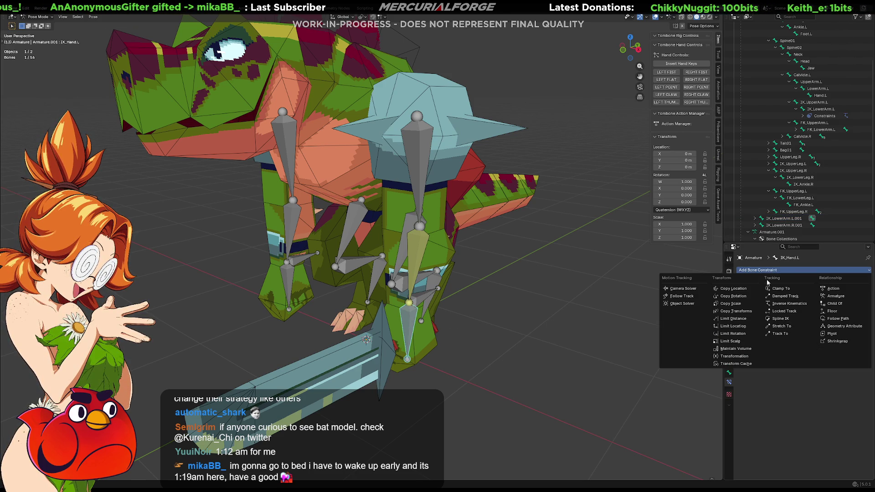
{"action": "left_click", "coordinate": [733, 288]}
{"action": "left_click", "coordinate": [858, 291]}
{"action": "left_click", "coordinate": [413, 246]}
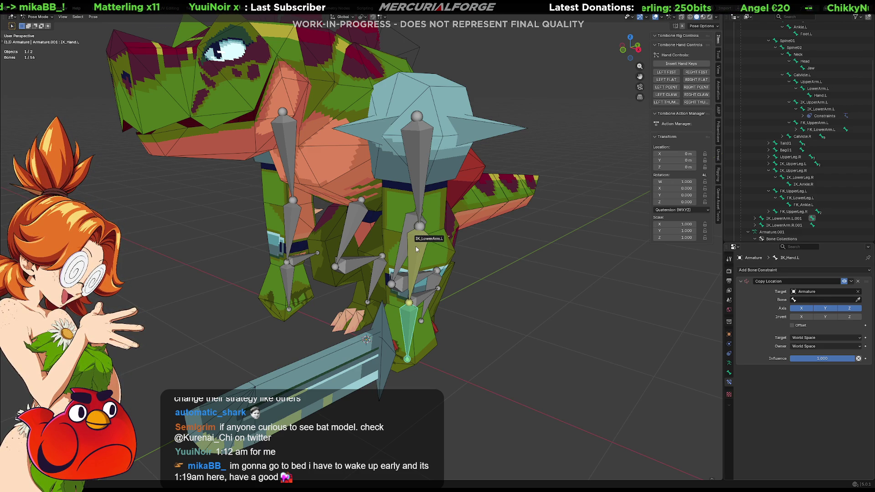
{"action": "left_click", "coordinate": [419, 268]}
{"action": "middle_click_drag", "start_coordinate": [418, 269], "coordinate": [469, 274]}
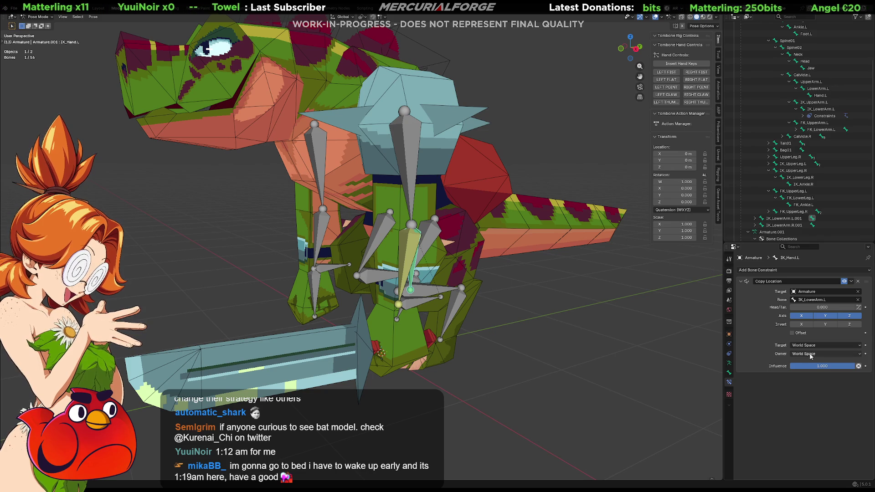
{"action": "left_click_drag", "start_coordinate": [793, 307], "coordinate": [857, 307]}
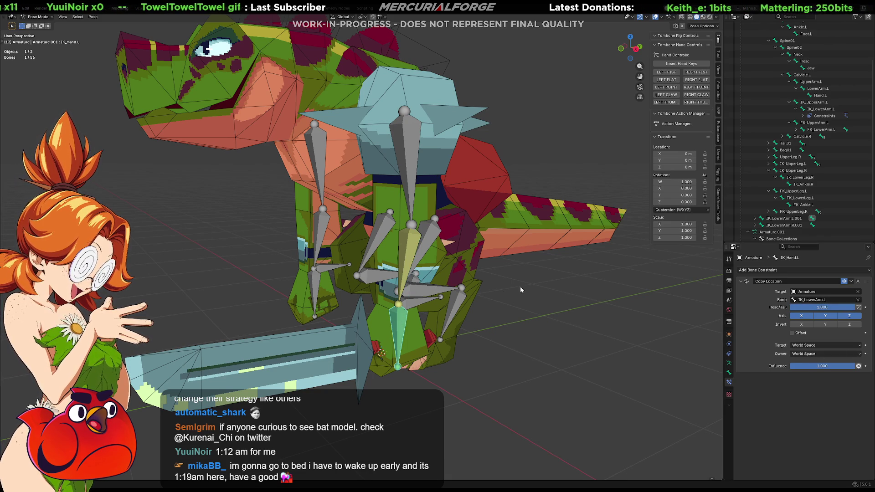
{"action": "mouse_move", "coordinate": [422, 293]}
{"action": "middle_mouse_down"}
{"action": "mouse_move", "coordinate": [414, 308]}
{"action": "mouse_move", "coordinate": [458, 298]}
{"action": "middle_mouse_up"}
{"action": "left_click", "coordinate": [409, 312]}
{"action": "key", "text": "g"}
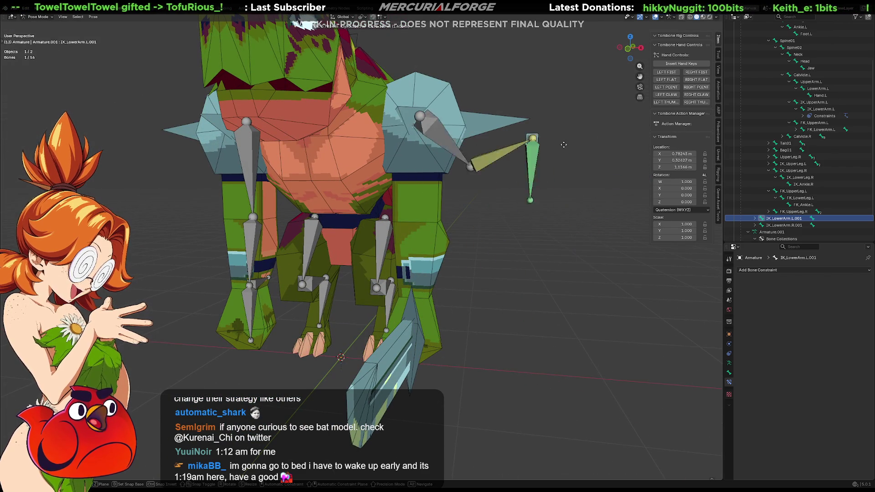
{"action": "right_click", "coordinate": [584, 244]}
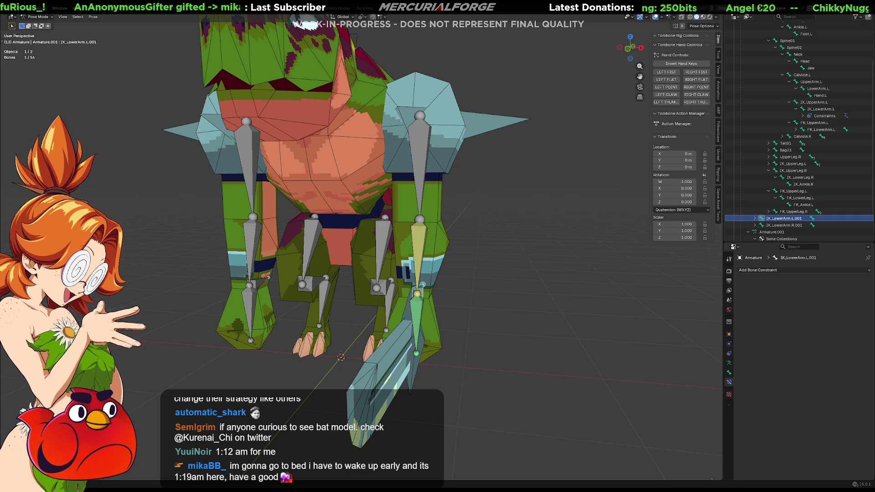
{"action": "mouse_move", "coordinate": [538, 283]}
{"action": "middle_mouse_down"}
{"action": "mouse_move", "coordinate": [436, 269]}
{"action": "mouse_move", "coordinate": [439, 250]}
{"action": "mouse_move", "coordinate": [424, 249]}
{"action": "middle_mouse_up"}
{"action": "left_click", "coordinate": [454, 252]}
Add an IK constraint to IK_LowerArm.R targeting the Armature's IK_LowerArm.R.001 bone.
{"action": "left_click", "coordinate": [759, 270]}
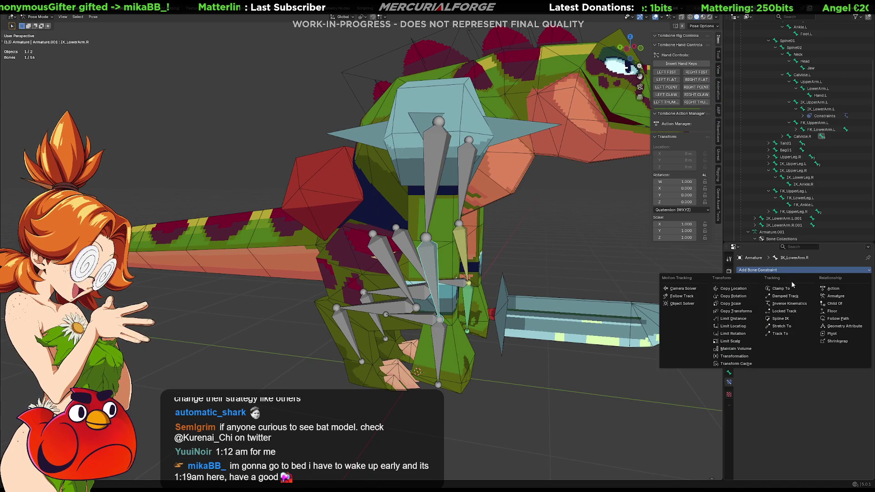
{"action": "left_click", "coordinate": [796, 305]}
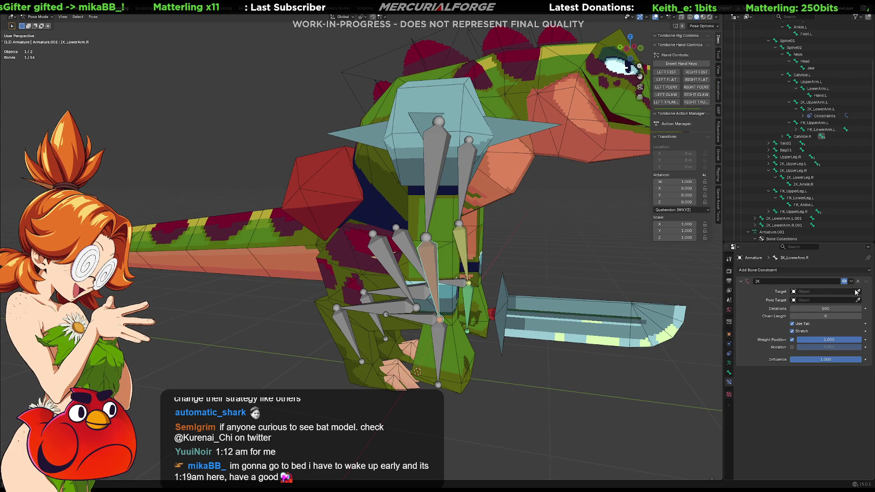
{"action": "left_click", "coordinate": [449, 247]}
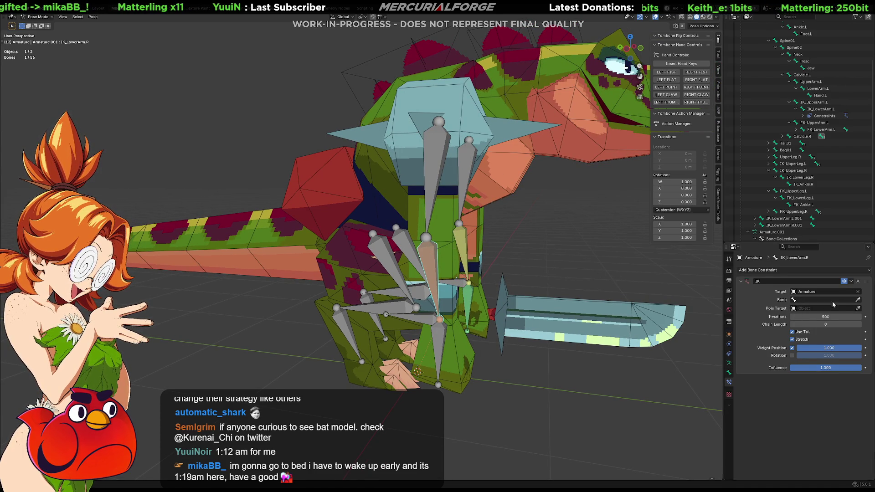
{"action": "left_click", "coordinate": [432, 306]}
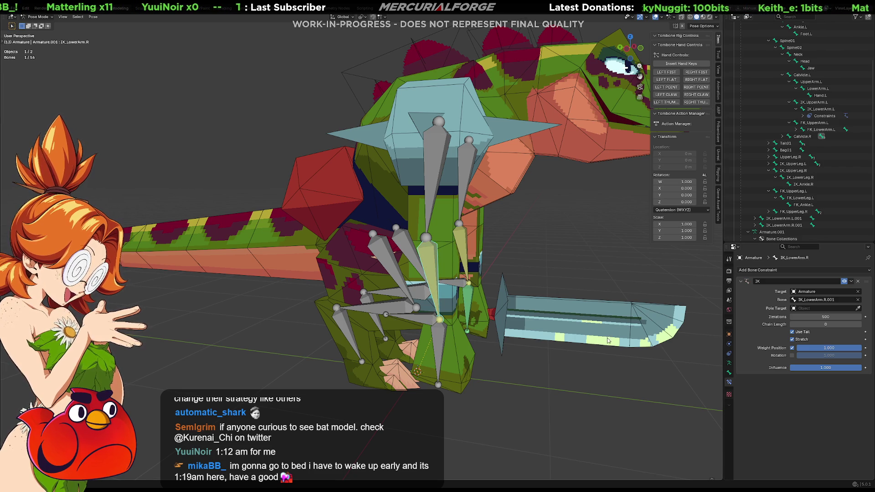
{"action": "left_click", "coordinate": [429, 322]}
{"action": "key", "text": "g"}
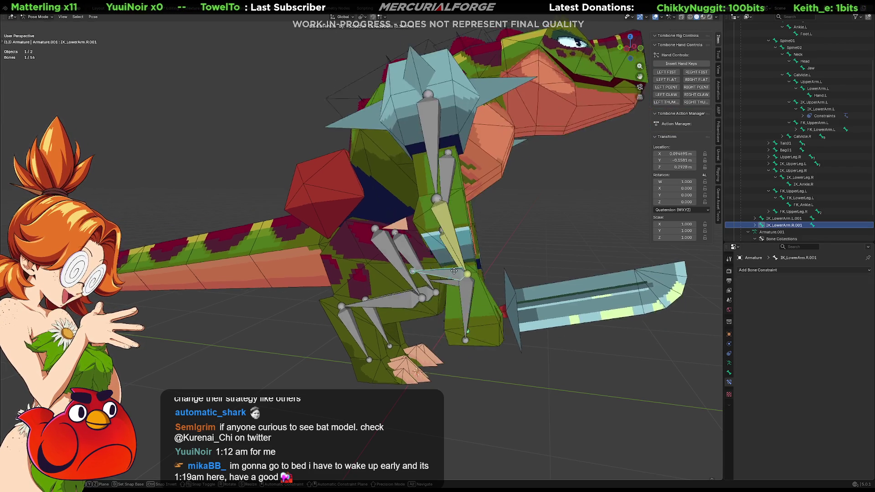
{"action": "key", "text": "Escape"}
Set the right-arm IK chain length to 2 and test-move IK_LowerArm.R.001.
{"action": "left_click", "coordinate": [433, 272]}
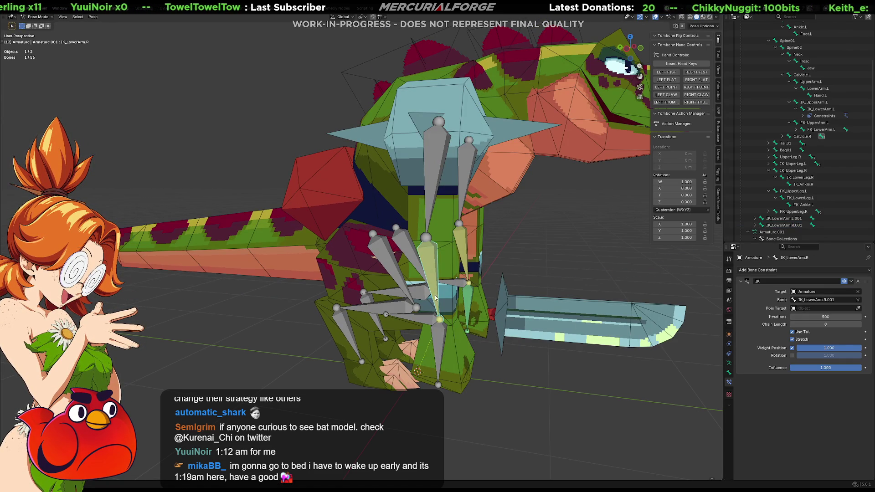
{"action": "left_click", "coordinate": [842, 324]}
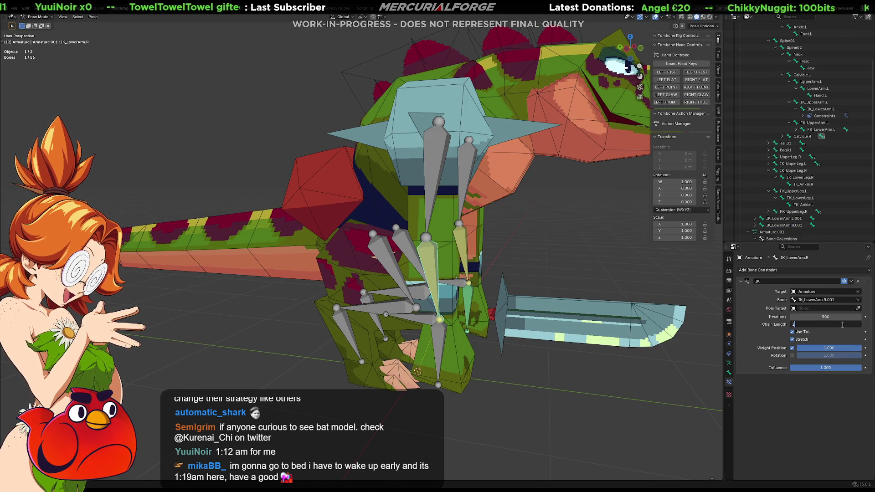
{"action": "key", "text": "Return"}
{"action": "left_click", "coordinate": [423, 317]}
{"action": "key", "text": "g"}
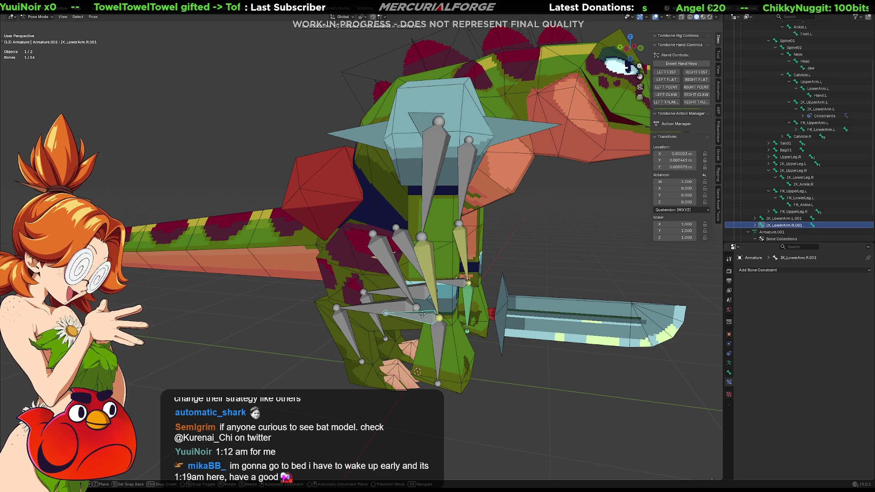
{"action": "key", "text": "Escape"}
Give IK_Hand.R a Copy Location constraint to Armature bone IK_LowerArm.R with Head/Tail 1.0.
{"action": "left_click", "coordinate": [446, 339]}
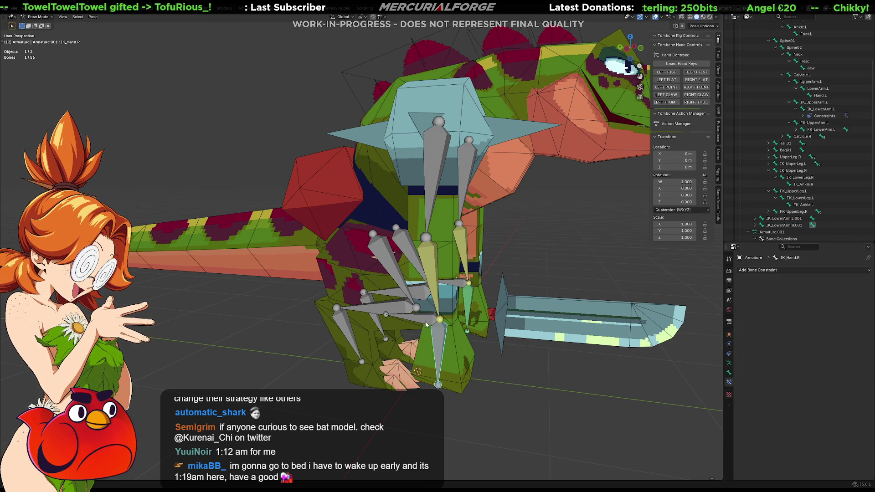
{"action": "left_click", "coordinate": [816, 271]}
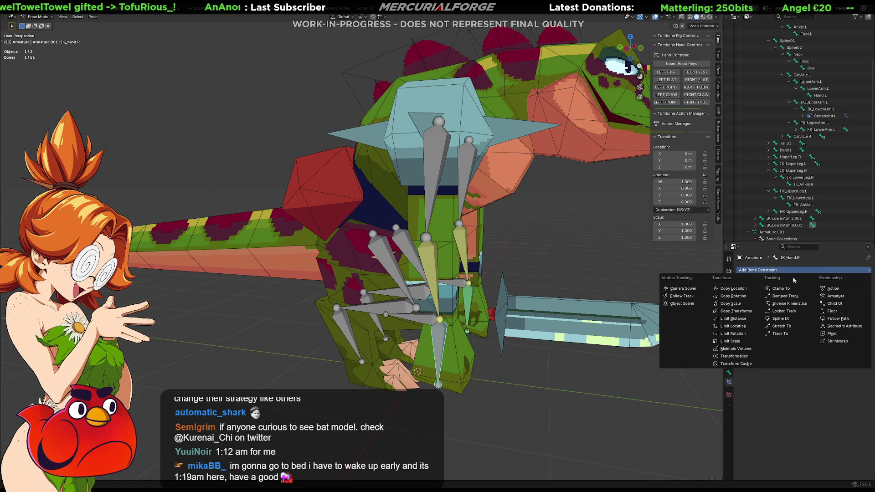
{"action": "left_click", "coordinate": [733, 289]}
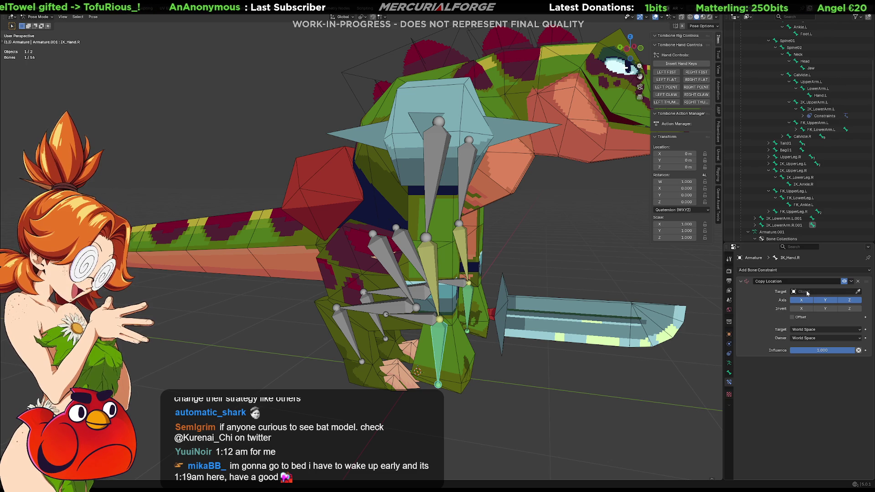
{"action": "left_click", "coordinate": [847, 292]}
{"action": "left_click", "coordinate": [856, 300]}
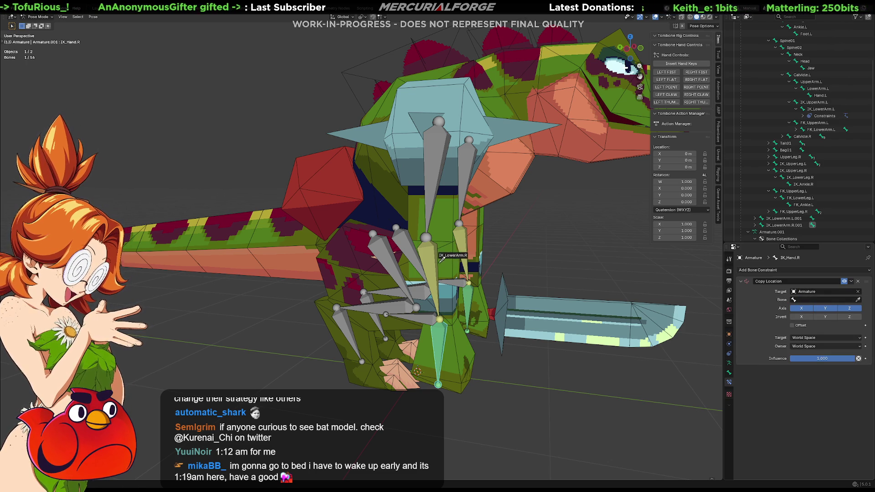
{"action": "left_click", "coordinate": [430, 260]}
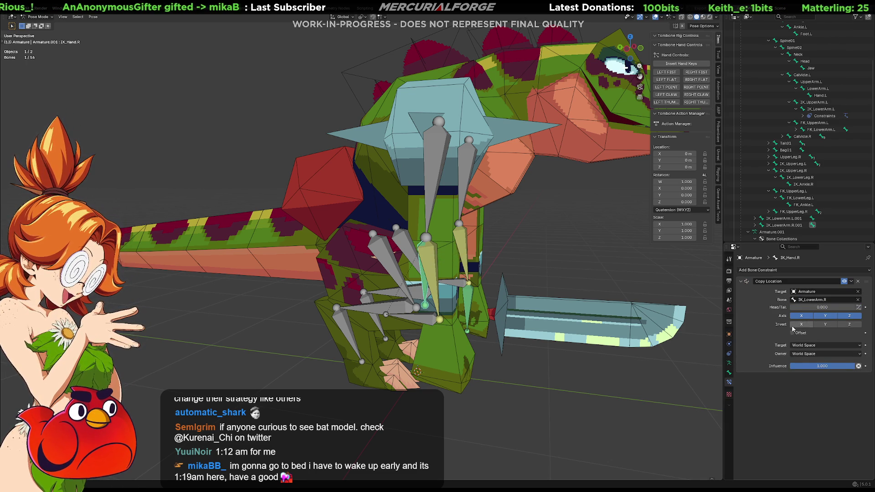
{"action": "left_click_drag", "start_coordinate": [798, 309], "coordinate": [856, 309]}
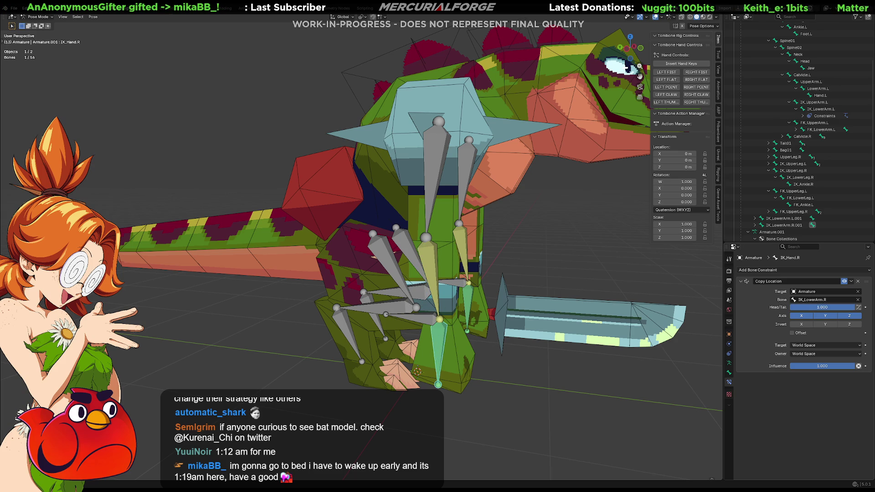
{"action": "left_click", "coordinate": [426, 322]}
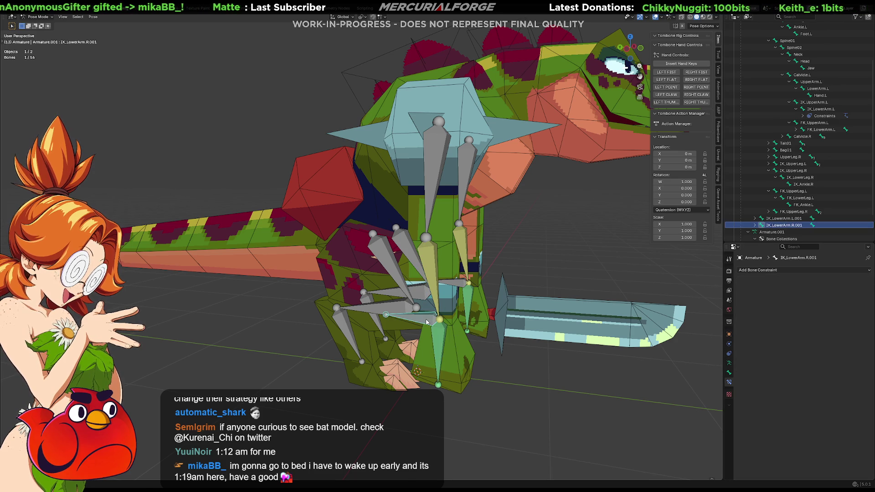
{"action": "key", "text": "g"}
{"action": "key", "text": "Escape"}
Make IK_LowerArm.L the active bone and return to Edit Mode.
{"action": "mouse_move", "coordinate": [527, 269]}
{"action": "middle_mouse_down"}
{"action": "mouse_move", "coordinate": [572, 275]}
{"action": "mouse_move", "coordinate": [475, 279]}
{"action": "mouse_move", "coordinate": [467, 301]}
{"action": "mouse_move", "coordinate": [409, 302]}
{"action": "mouse_move", "coordinate": [478, 296]}
{"action": "middle_mouse_up"}
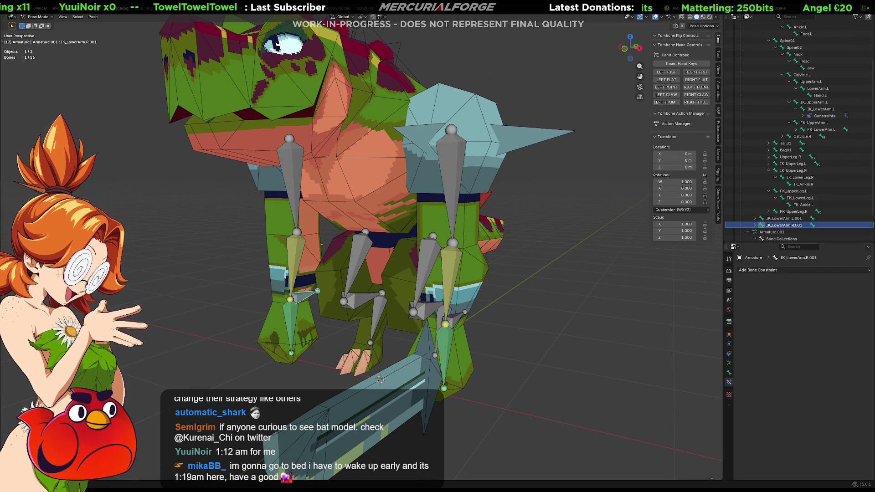
{"action": "middle_click_drag", "start_coordinate": [322, 244], "coordinate": [397, 270]}
{"action": "left_click", "coordinate": [403, 258]}
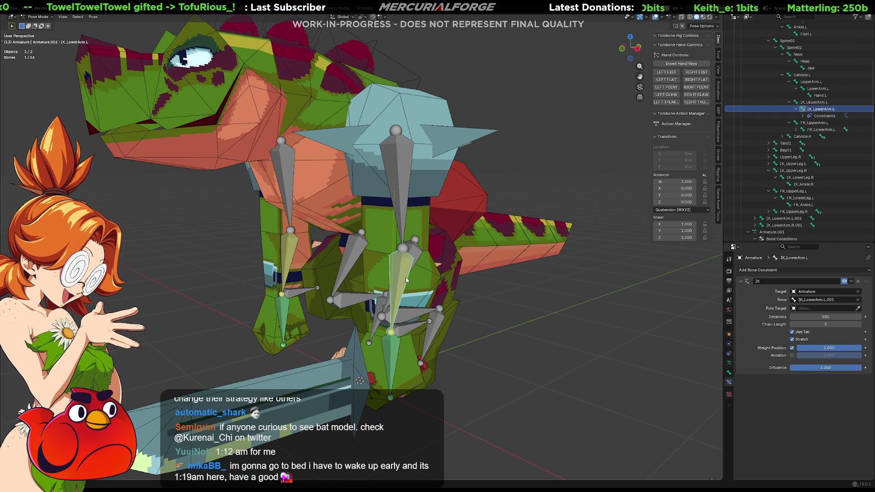
{"action": "key", "text": "Tab"}
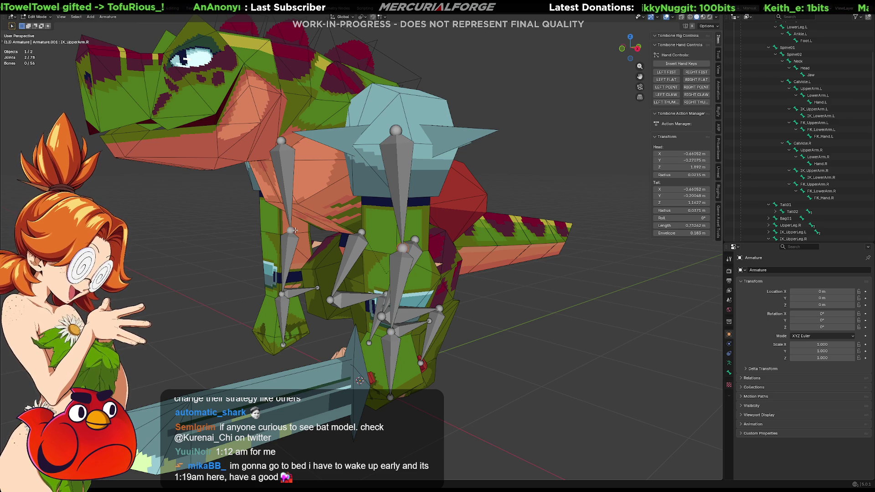
Extrude new bones from both upper arms, constrained along Y.
{"action": "key", "text": "shift+e"}
{"action": "key", "text": "y"}
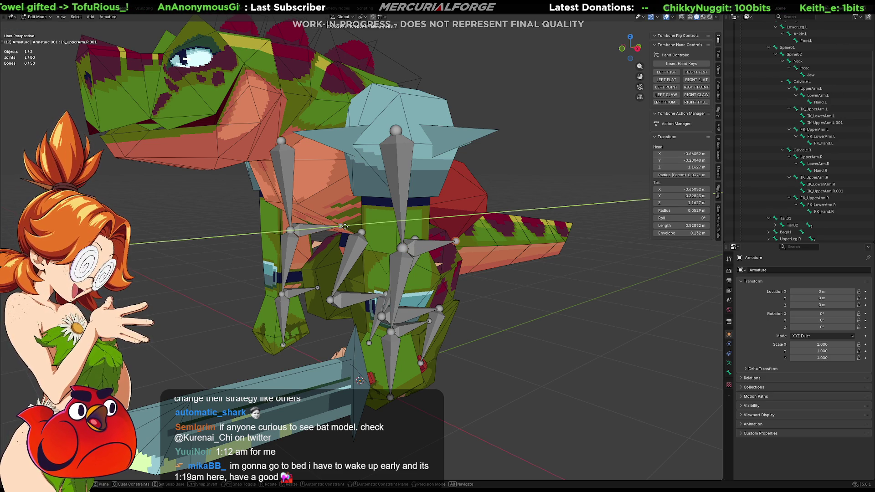
{"action": "left_click", "coordinate": [345, 227]}
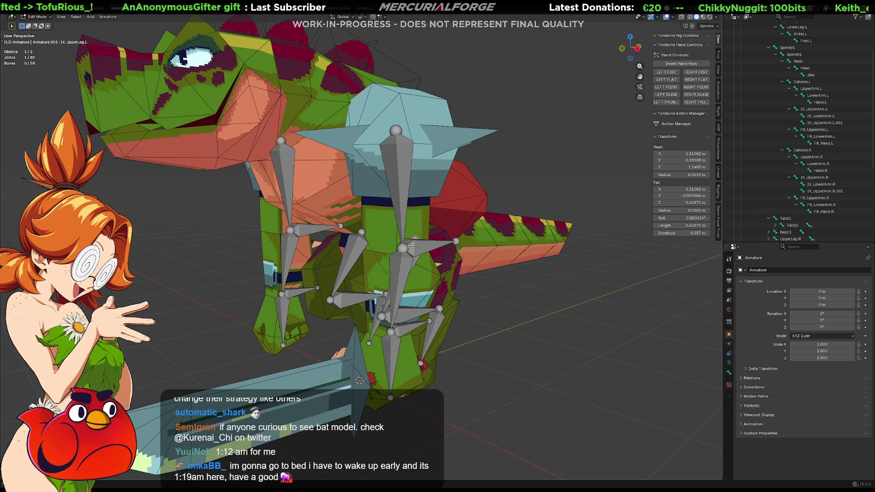
{"action": "key", "text": "Tab"}
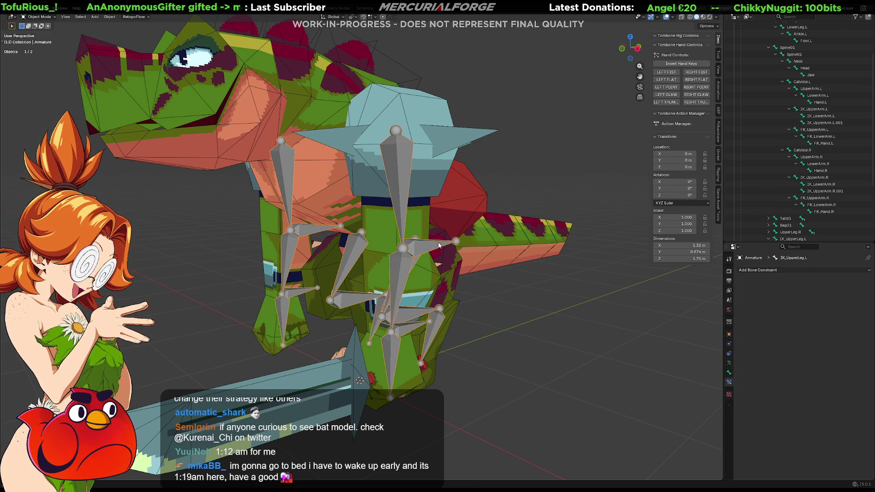
{"action": "key", "text": "Tab"}
Clear the parent of IK_UpperArm.L.001 and IK_UpperArm.R.001, and move them back along Y.
{"action": "left_click", "coordinate": [437, 244]}
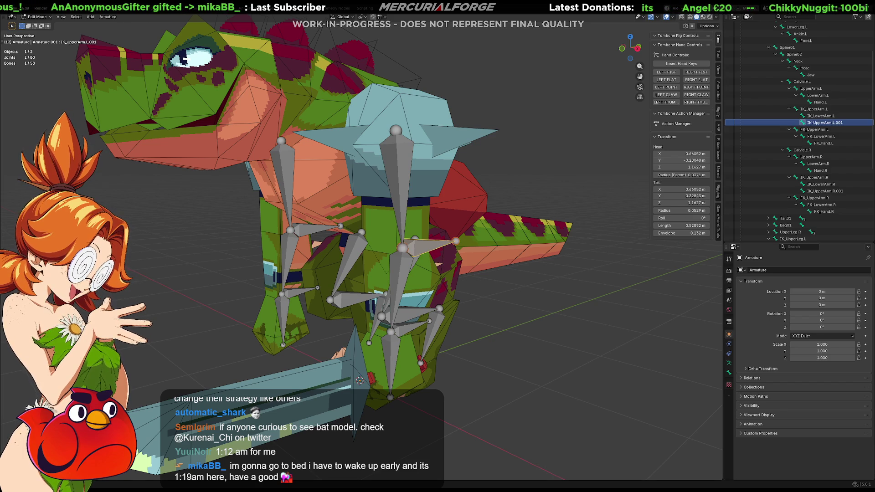
{"action": "mouse_move", "coordinate": [436, 245]}
{"action": "middle_mouse_down"}
{"action": "mouse_move", "coordinate": [424, 249]}
{"action": "mouse_move", "coordinate": [443, 246]}
{"action": "middle_mouse_up"}
{"action": "left_click", "coordinate": [361, 222], "text": "shift"}
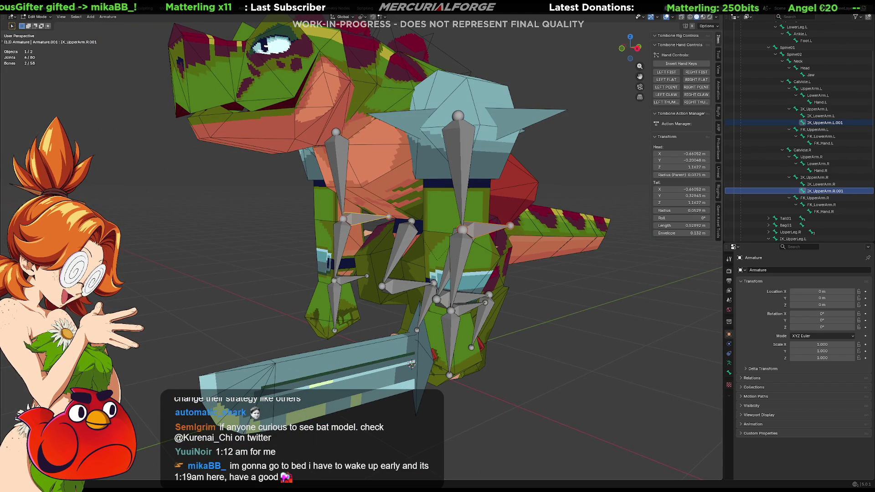
{"action": "mouse_move", "coordinate": [412, 365]}
{"action": "middle_mouse_down"}
{"action": "mouse_move", "coordinate": [461, 298]}
{"action": "mouse_move", "coordinate": [561, 292]}
{"action": "mouse_move", "coordinate": [412, 321]}
{"action": "mouse_move", "coordinate": [527, 292]}
{"action": "mouse_move", "coordinate": [483, 293]}
{"action": "middle_mouse_up"}
{"action": "key", "text": "alt+p"}
{"action": "left_click", "coordinate": [495, 308]}
{"action": "key", "text": "g"}
{"action": "key", "text": "y"}
{"action": "left_click", "coordinate": [597, 283]}
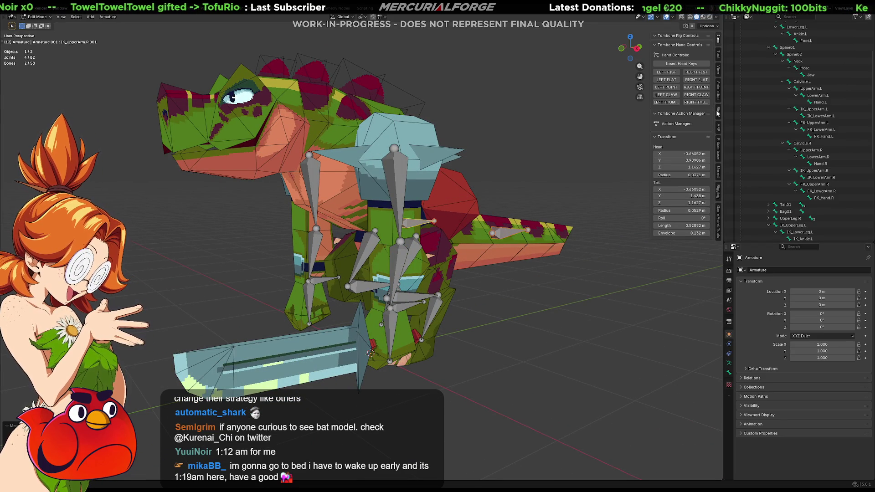
Pick Rhomboid from the Bone Widget shape gallery in the sidebar's Rigging tab.
{"action": "left_click", "coordinate": [718, 192]}
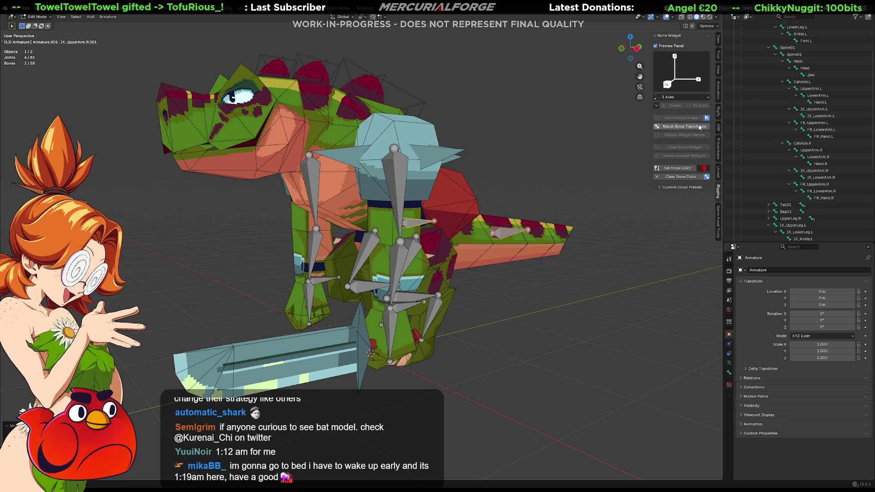
{"action": "left_click", "coordinate": [680, 85]}
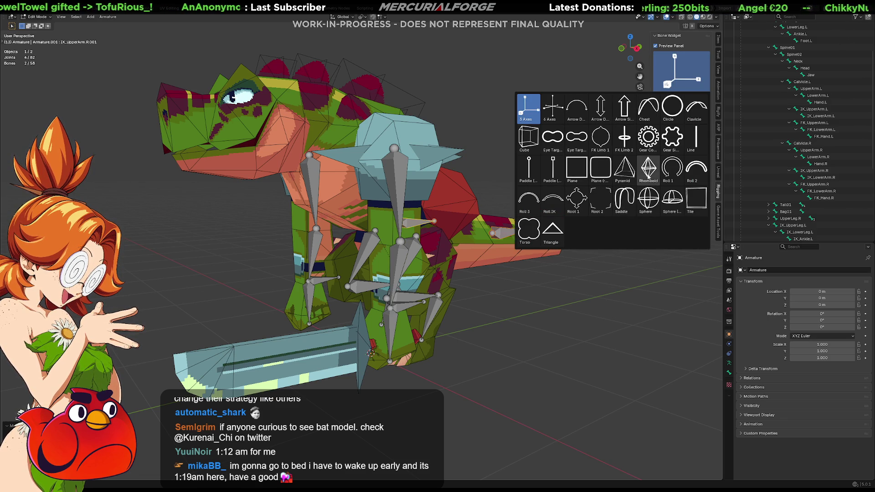
{"action": "left_click", "coordinate": [650, 170]}
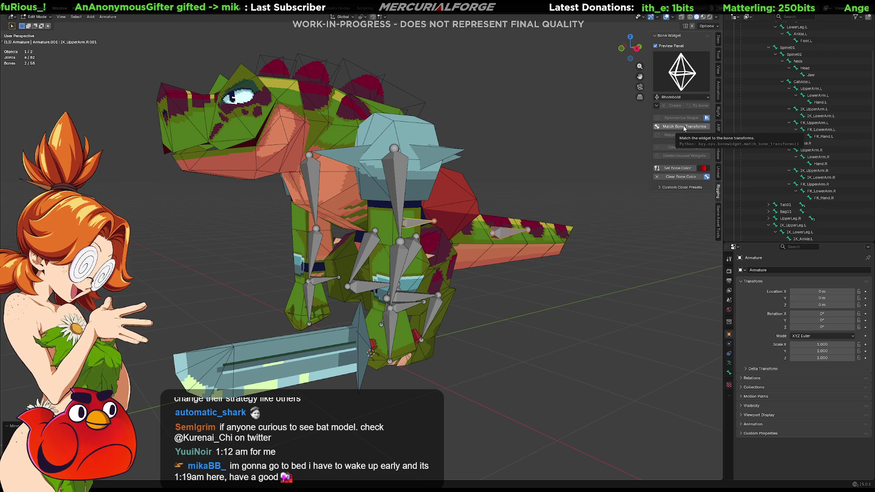
Select FK_LowerArm.R and leave Edit Mode for Object Mode.
{"action": "left_click", "coordinate": [499, 234]}
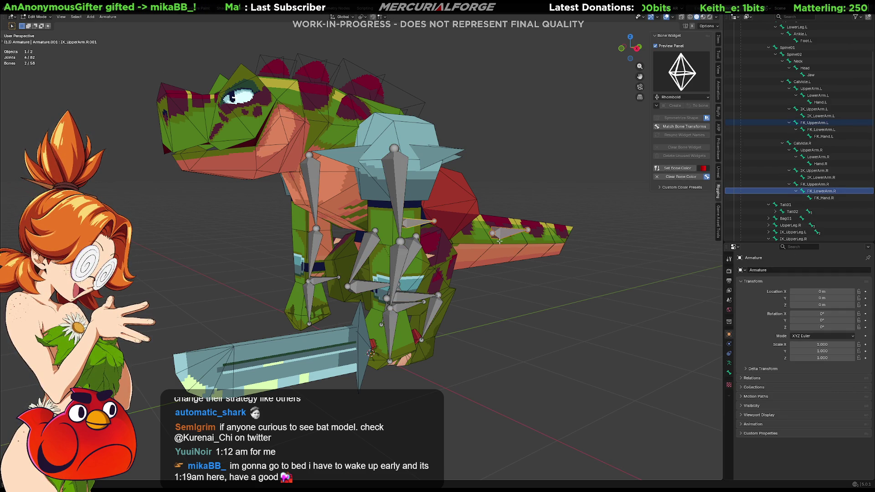
{"action": "key", "text": "Tab"}
{"action": "key", "text": "ctrl+Tab"}
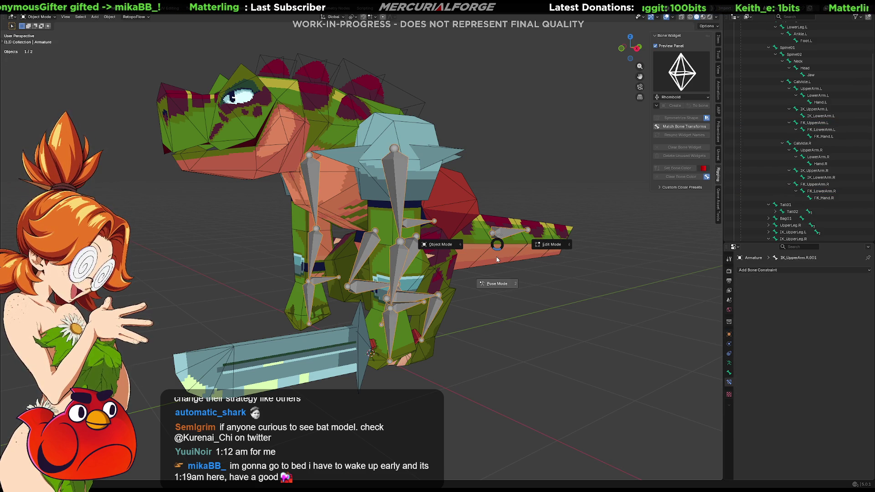
In Pose Mode, create rhomboid widgets on IK_UpperArm.L.001 and IK_UpperArm.R.001.
{"action": "left_click", "coordinate": [497, 283]}
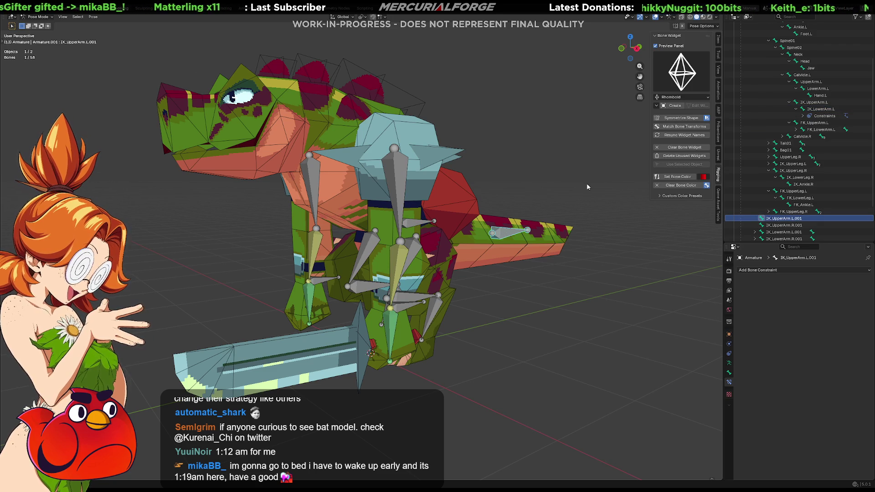
{"action": "left_click", "coordinate": [675, 105]}
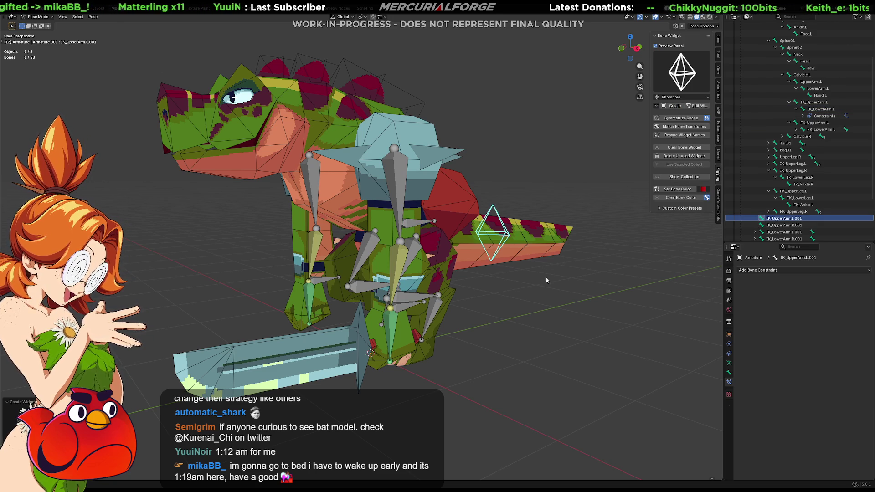
{"action": "mouse_move", "coordinate": [545, 285]}
{"action": "middle_mouse_down"}
{"action": "mouse_move", "coordinate": [499, 310]}
{"action": "mouse_move", "coordinate": [463, 313]}
{"action": "mouse_move", "coordinate": [429, 249]}
{"action": "middle_mouse_up"}
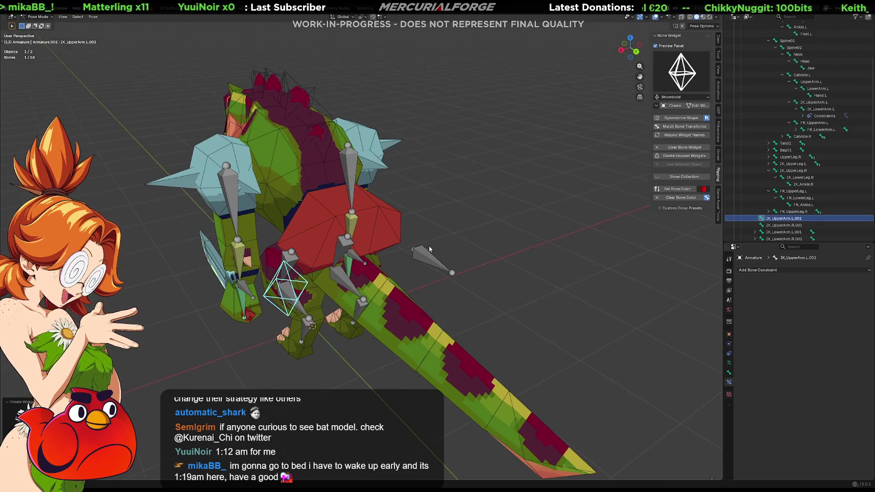
{"action": "left_click", "coordinate": [437, 262]}
{"action": "left_click", "coordinate": [674, 106]}
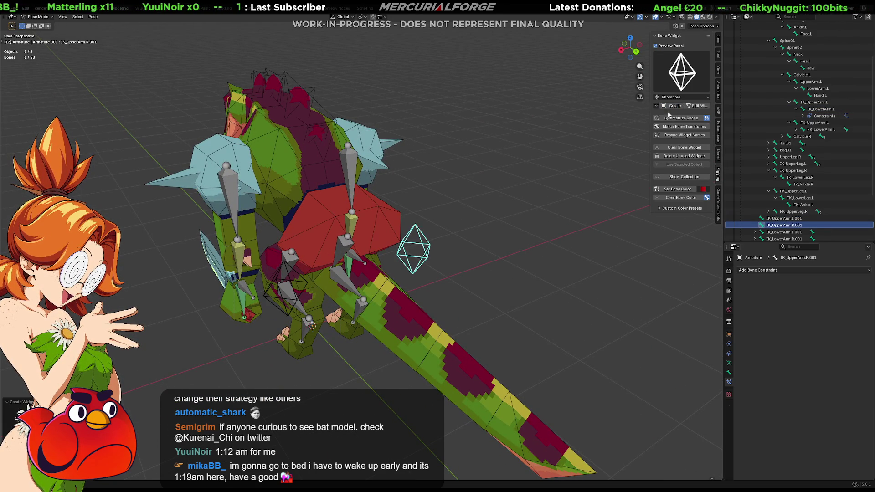
Select both pole bones and set their bone colour to blue.
{"action": "middle_click_drag", "start_coordinate": [477, 261], "coordinate": [542, 247]}
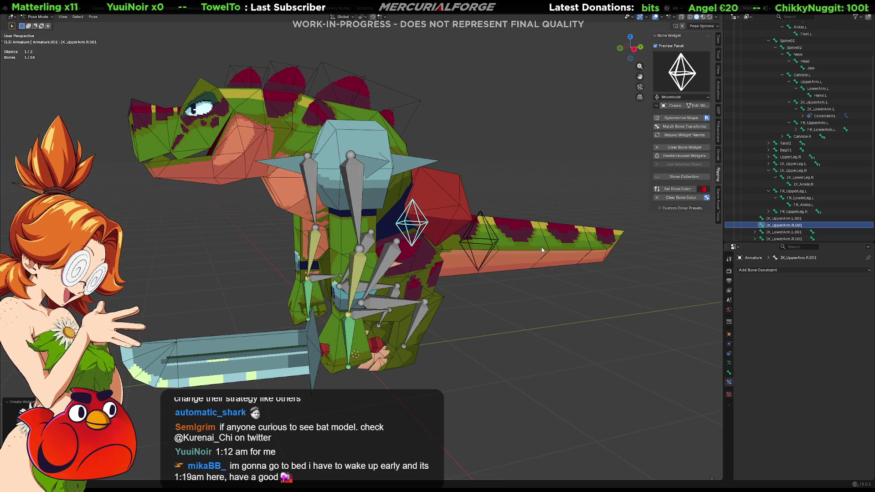
{"action": "left_click", "coordinate": [550, 291]}
{"action": "mouse_move", "coordinate": [515, 299]}
{"action": "middle_mouse_down"}
{"action": "mouse_move", "coordinate": [668, 308]}
{"action": "mouse_move", "coordinate": [172, 251]}
{"action": "mouse_move", "coordinate": [483, 241]}
{"action": "middle_mouse_up"}
{"action": "left_click", "coordinate": [426, 237]}
{"action": "left_click", "coordinate": [458, 249], "text": "shift"}
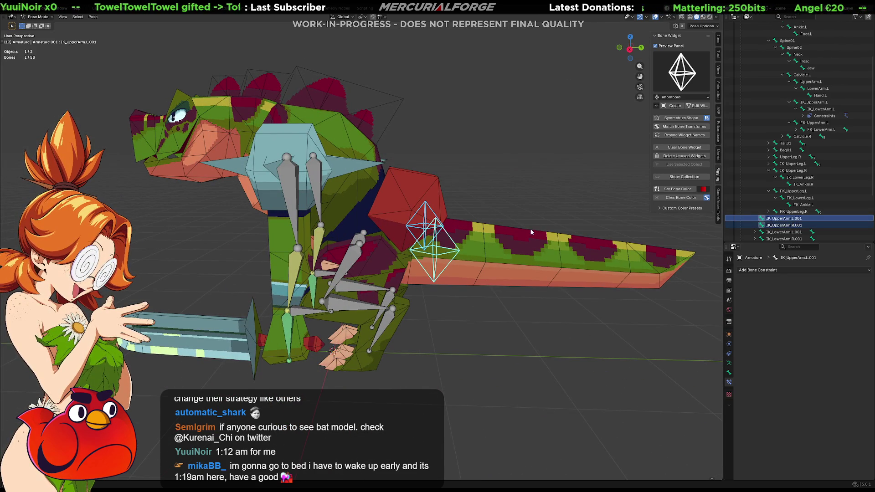
{"action": "left_click", "coordinate": [705, 192]}
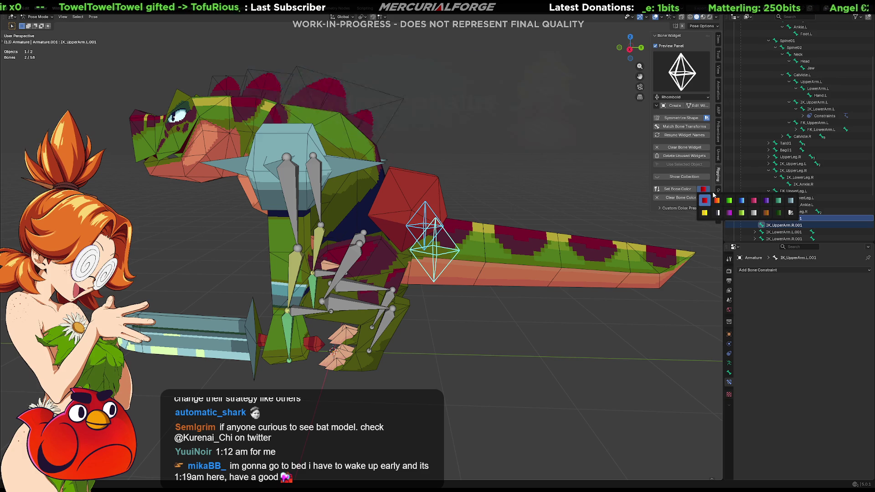
{"action": "left_click", "coordinate": [739, 203]}
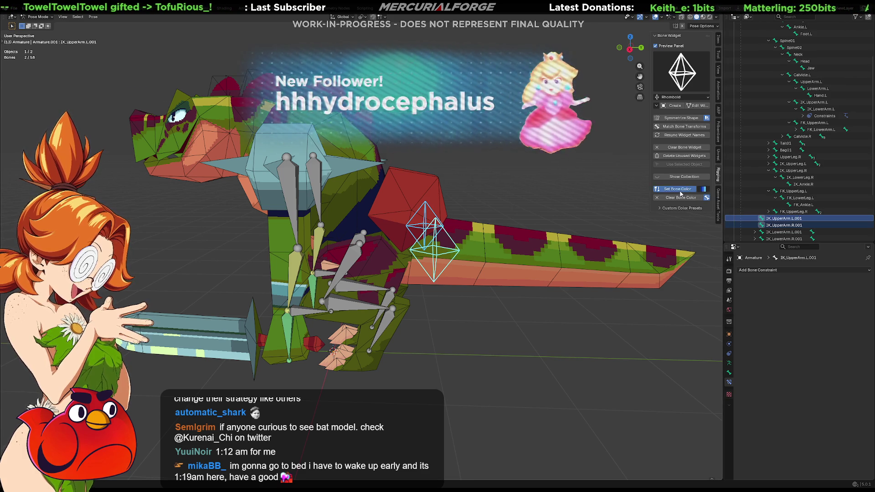
Return to Edit Mode and make IK_LowerArm.L the active bone.
{"action": "left_click", "coordinate": [506, 196]}
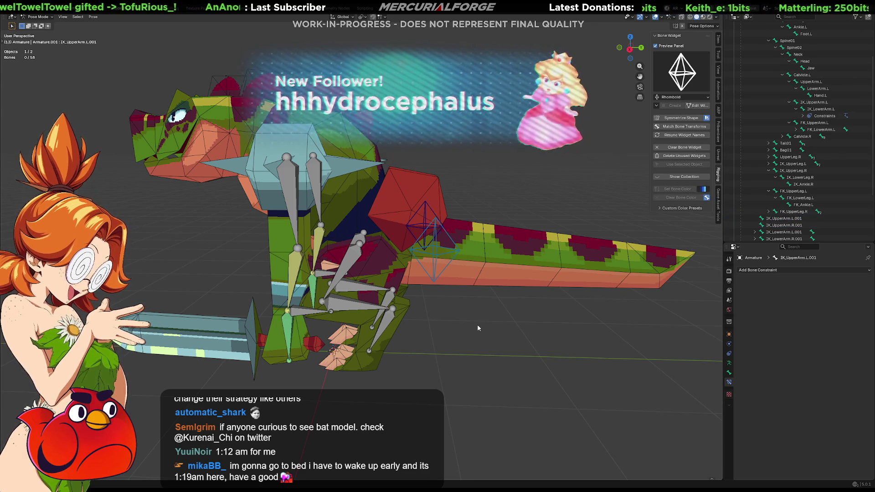
{"action": "key", "text": "Tab"}
{"action": "key", "text": "Tab"}
{"action": "middle_click_drag", "start_coordinate": [528, 309], "coordinate": [532, 282]}
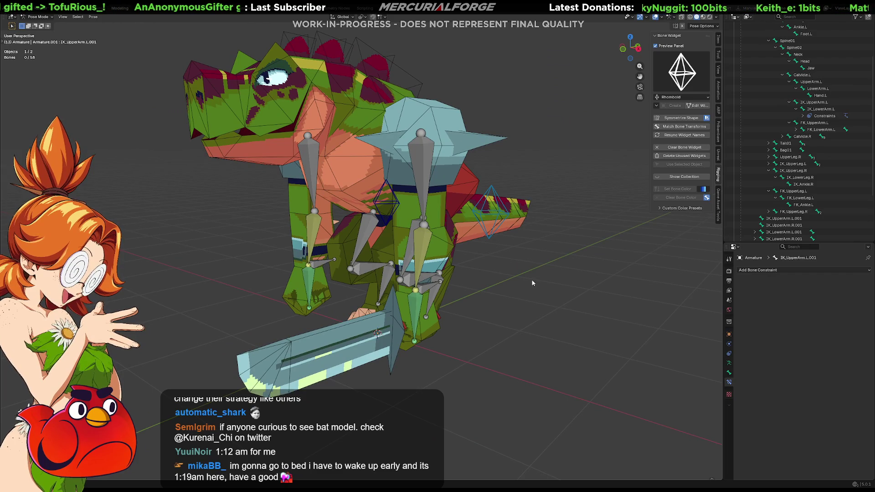
{"action": "mouse_move", "coordinate": [577, 272]}
{"action": "middle_mouse_down"}
{"action": "mouse_move", "coordinate": [534, 263]}
{"action": "mouse_move", "coordinate": [553, 278]}
{"action": "mouse_move", "coordinate": [537, 279]}
{"action": "middle_mouse_up"}
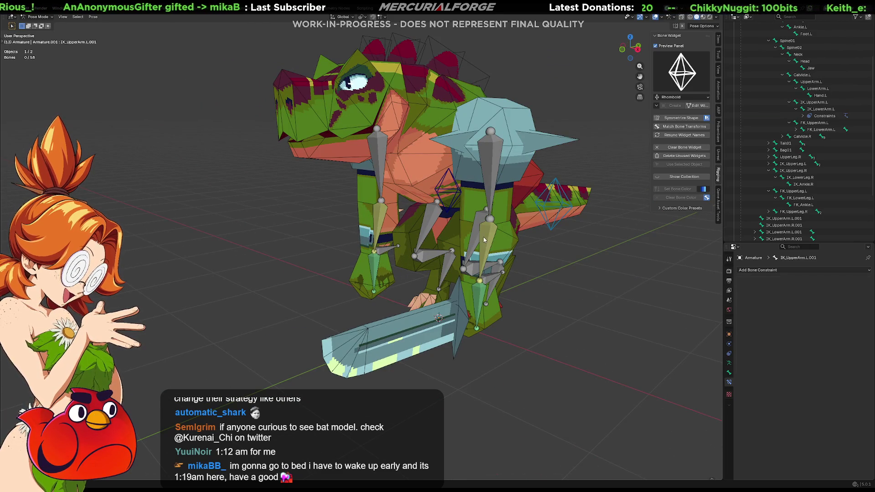
{"action": "left_click", "coordinate": [820, 109]}
{"action": "left_click", "coordinate": [858, 308]}
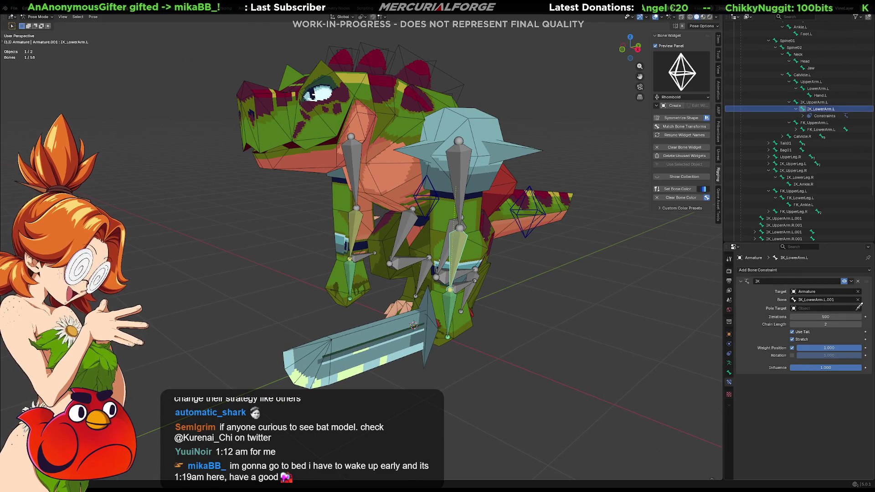
Set the IK pole target to Armature with bone IK_UpperArm.L.001.
{"action": "left_click", "coordinate": [548, 208]}
{"action": "mouse_move", "coordinate": [679, 247]}
{"action": "middle_mouse_down"}
{"action": "mouse_move", "coordinate": [554, 289]}
{"action": "mouse_move", "coordinate": [575, 287]}
{"action": "middle_mouse_up"}
{"action": "left_click", "coordinate": [859, 318]}
{"action": "left_click", "coordinate": [550, 250]}
{"action": "mouse_move", "coordinate": [481, 244]}
{"action": "middle_mouse_down"}
{"action": "mouse_move", "coordinate": [463, 234]}
{"action": "mouse_move", "coordinate": [531, 254]}
{"action": "middle_mouse_up"}
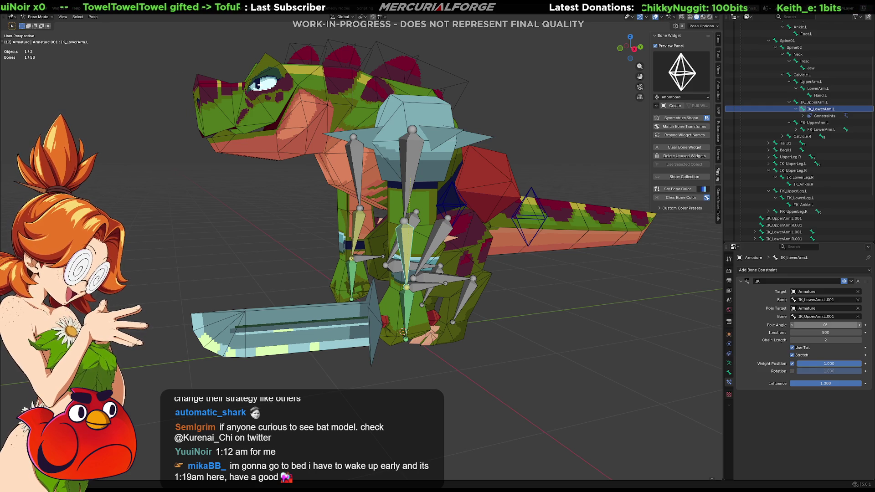
Set the pole angle to 90°, then make IK_LowerArm.R the active bone.
{"action": "left_click", "coordinate": [825, 325]}
{"action": "type", "text": "5"}
{"action": "key", "text": "Return"}
{"action": "left_click", "coordinate": [842, 326]}
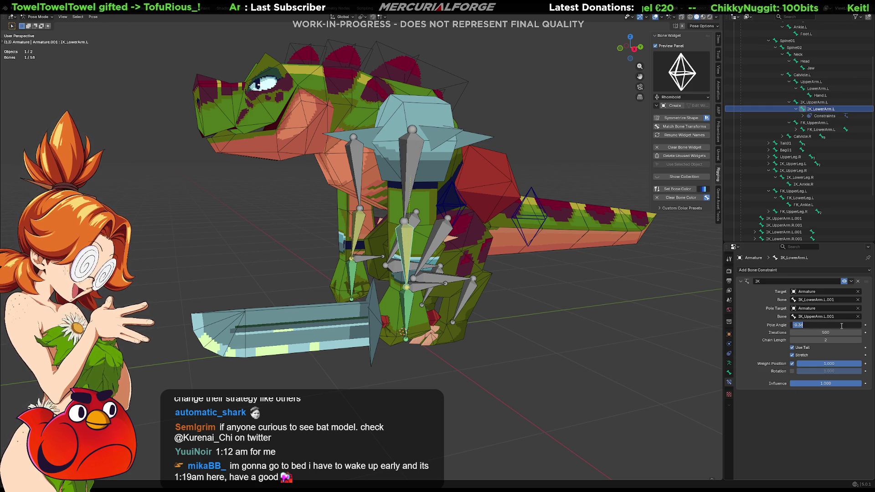
{"action": "type", "text": "90"}
{"action": "key", "text": "Return"}
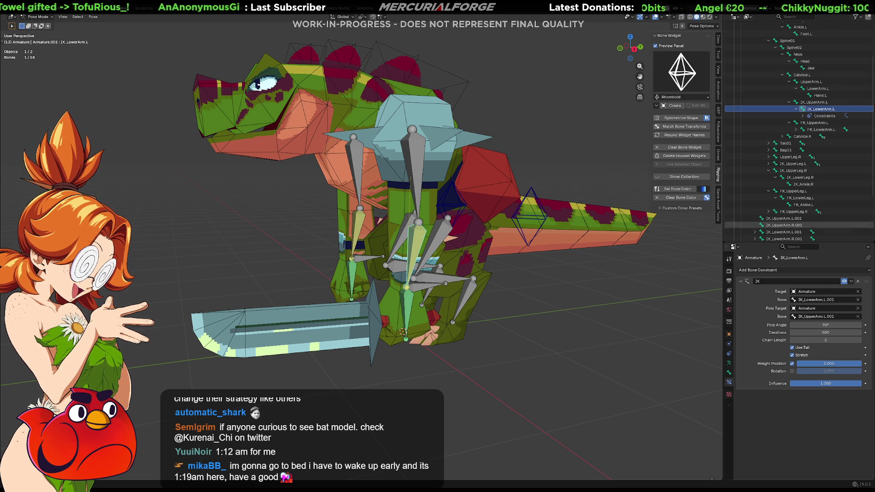
{"action": "mouse_move", "coordinate": [661, 346]}
{"action": "middle_mouse_down"}
{"action": "mouse_move", "coordinate": [665, 323]}
{"action": "mouse_move", "coordinate": [435, 255]}
{"action": "middle_mouse_up"}
{"action": "left_click", "coordinate": [435, 255]}
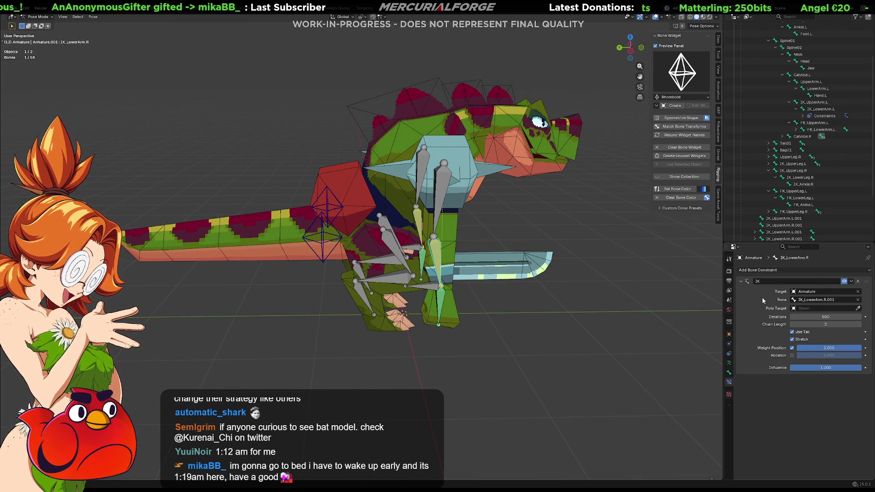
Set the right IK constraint's pole target to Armature bone IK_UpperArm.R.001, angle 90°.
{"action": "left_click", "coordinate": [858, 308]}
{"action": "left_click", "coordinate": [837, 308]}
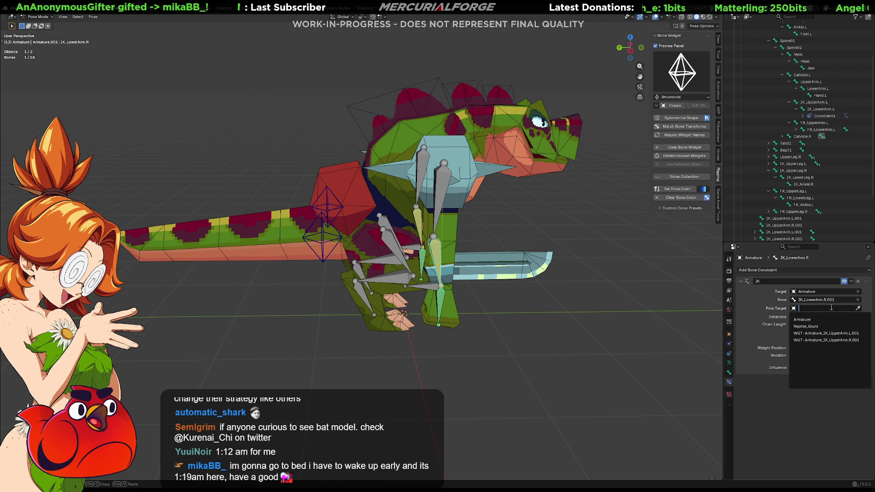
{"action": "left_click", "coordinate": [846, 315]}
{"action": "left_click", "coordinate": [858, 316]}
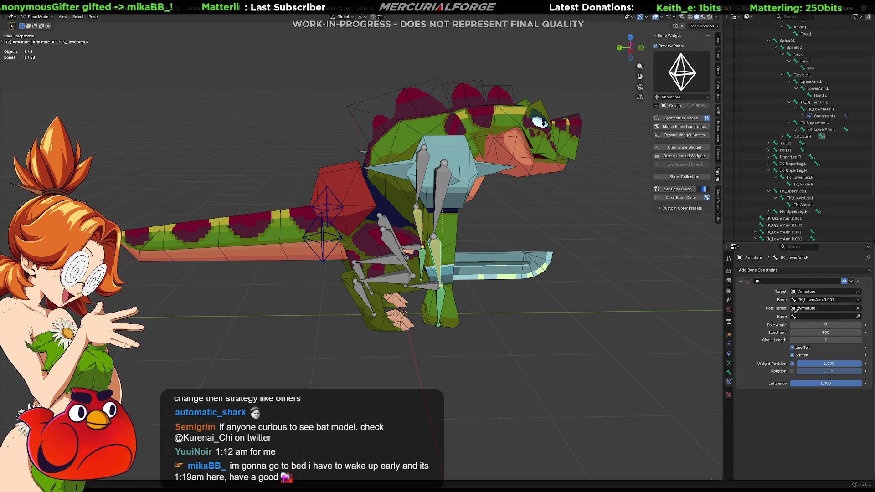
{"action": "left_click", "coordinate": [322, 265]}
{"action": "left_click", "coordinate": [823, 325]}
{"action": "type", "text": "90"}
{"action": "key", "text": "Return"}
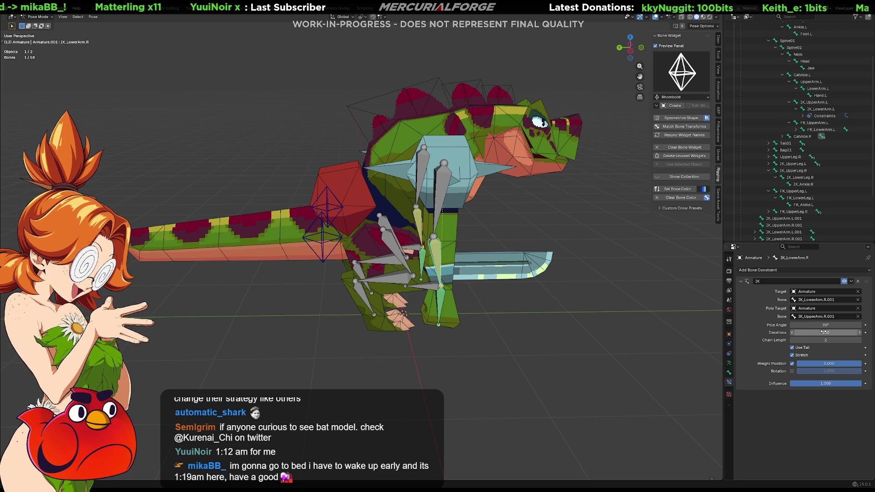
Test the right arm by moving IK_LowerArm.R.001 and IK_UpperArm.R.001, then undo.
{"action": "left_click", "coordinate": [561, 336]}
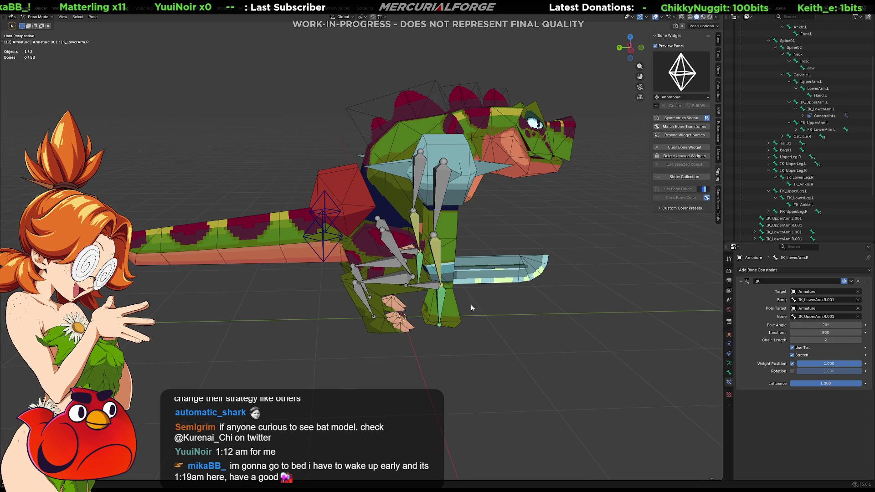
{"action": "left_click", "coordinate": [428, 288]}
{"action": "key", "text": "g"}
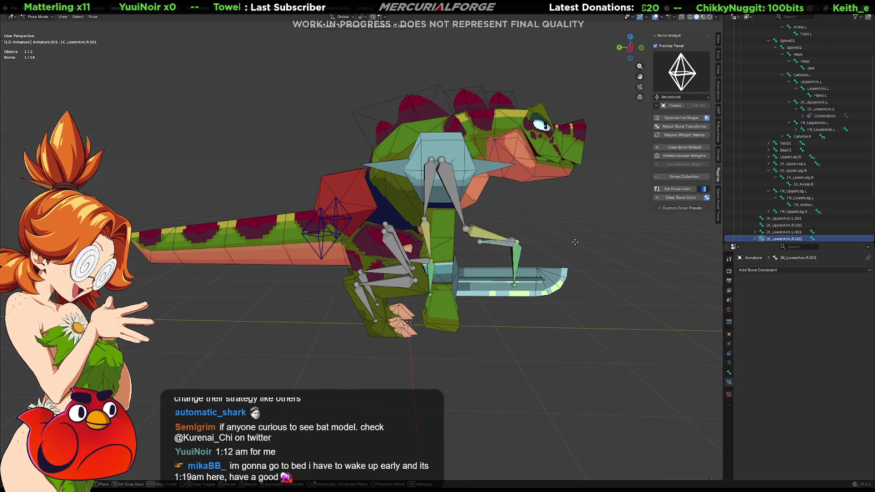
{"action": "left_click", "coordinate": [463, 244]}
{"action": "left_click", "coordinate": [299, 232]}
{"action": "mouse_move", "coordinate": [297, 237]}
{"action": "middle_mouse_down"}
{"action": "mouse_move", "coordinate": [292, 259]}
{"action": "mouse_move", "coordinate": [271, 267]}
{"action": "mouse_move", "coordinate": [272, 297]}
{"action": "middle_mouse_up"}
{"action": "key", "text": "g"}
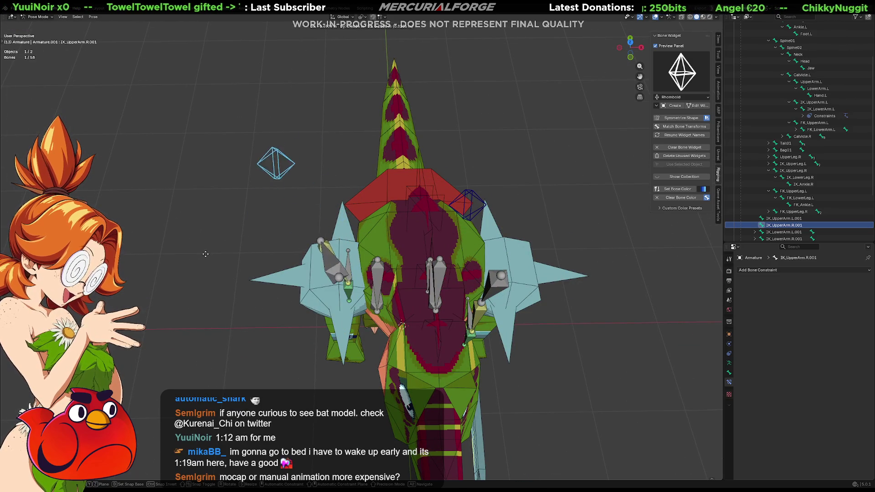
{"action": "left_click", "coordinate": [247, 244]}
{"action": "middle_click_drag", "start_coordinate": [247, 244], "coordinate": [447, 215]}
{"action": "key", "text": "ctrl+z"}
{"action": "key", "text": "ctrl+z"}
{"action": "key", "text": "ctrl+z"}
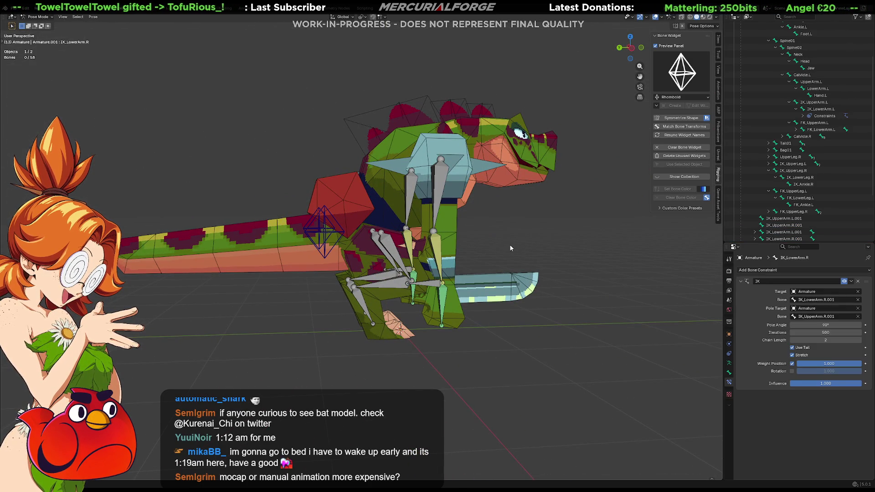
{"action": "mouse_move", "coordinate": [521, 247]}
{"action": "middle_mouse_down"}
{"action": "mouse_move", "coordinate": [357, 248]}
{"action": "mouse_move", "coordinate": [494, 255]}
{"action": "mouse_move", "coordinate": [529, 229]}
{"action": "middle_mouse_up"}
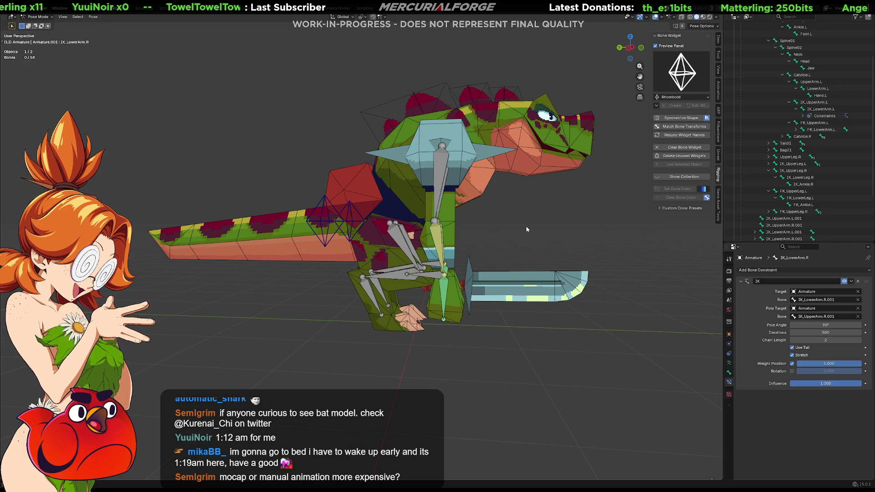
{"action": "key", "text": "space"}
{"action": "key", "text": "Escape"}
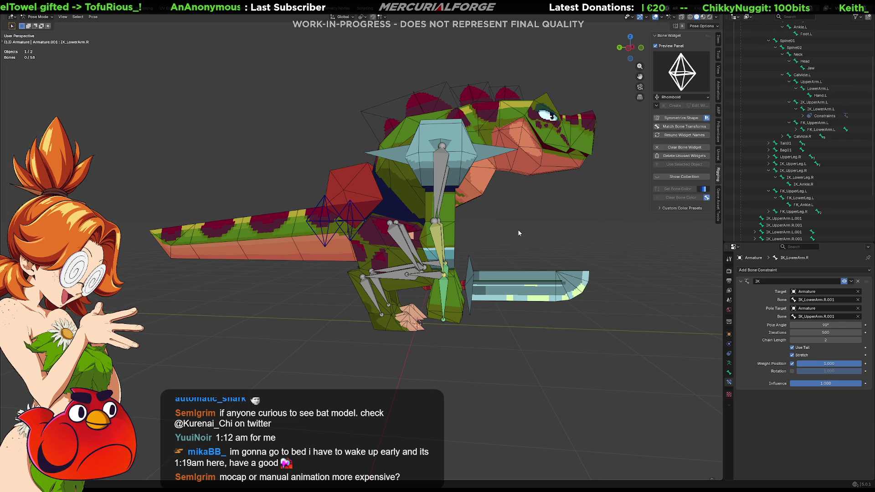
{"action": "mouse_move", "coordinate": [516, 234]}
{"action": "middle_mouse_down"}
{"action": "mouse_move", "coordinate": [526, 239]}
{"action": "mouse_move", "coordinate": [513, 244]}
{"action": "mouse_move", "coordinate": [519, 231]}
{"action": "mouse_move", "coordinate": [495, 258]}
{"action": "mouse_move", "coordinate": [419, 269]}
{"action": "middle_mouse_up"}
{"action": "scroll", "coordinate": [415, 284], "scroll_direction": "up", "scroll_amount": 5}
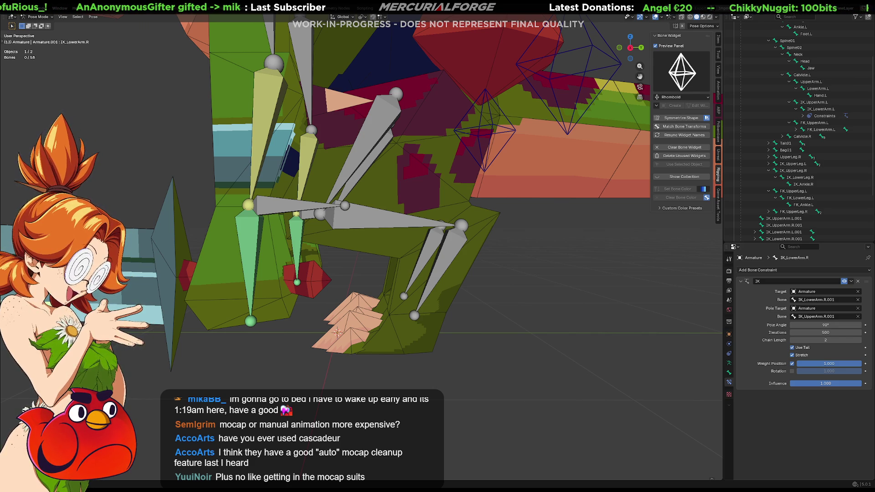
{"action": "mouse_move", "coordinate": [446, 319]}
{"action": "middle_mouse_down"}
{"action": "mouse_move", "coordinate": [580, 316]}
{"action": "mouse_move", "coordinate": [455, 313]}
{"action": "mouse_move", "coordinate": [435, 305]}
{"action": "mouse_move", "coordinate": [524, 356]}
{"action": "mouse_move", "coordinate": [477, 255]}
{"action": "mouse_move", "coordinate": [450, 385]}
{"action": "mouse_move", "coordinate": [487, 313]}
{"action": "mouse_move", "coordinate": [569, 290]}
{"action": "mouse_move", "coordinate": [478, 296]}
{"action": "mouse_move", "coordinate": [469, 305]}
{"action": "mouse_move", "coordinate": [484, 283]}
{"action": "mouse_move", "coordinate": [512, 287]}
{"action": "mouse_move", "coordinate": [510, 298]}
{"action": "mouse_move", "coordinate": [474, 316]}
{"action": "mouse_move", "coordinate": [595, 302]}
{"action": "mouse_move", "coordinate": [441, 301]}
{"action": "mouse_move", "coordinate": [461, 318]}
{"action": "mouse_move", "coordinate": [476, 309]}
{"action": "mouse_move", "coordinate": [477, 289]}
{"action": "mouse_move", "coordinate": [407, 258]}
{"action": "mouse_move", "coordinate": [461, 261]}
{"action": "mouse_move", "coordinate": [439, 258]}
{"action": "mouse_move", "coordinate": [537, 288]}
{"action": "middle_mouse_up"}
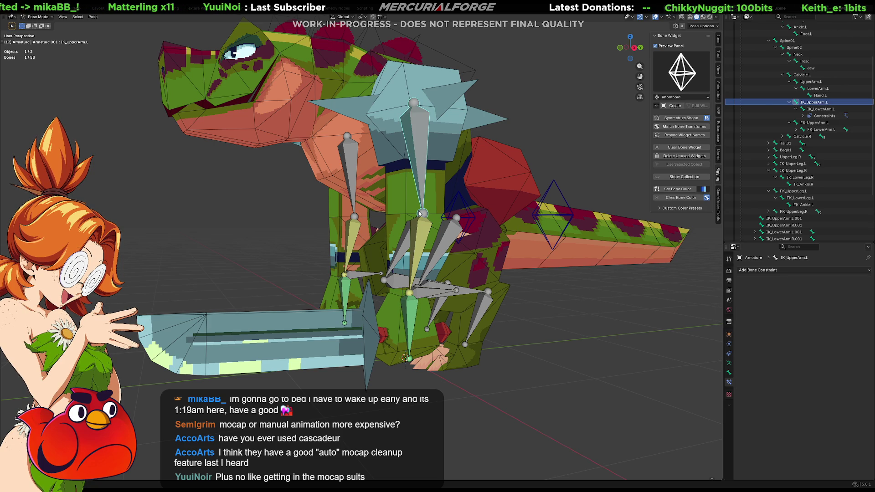
Make the DEFORM bone collection visible in the Armature Data properties.
{"action": "left_click", "coordinate": [424, 235]}
{"action": "middle_click_drag", "start_coordinate": [424, 235], "coordinate": [609, 338]}
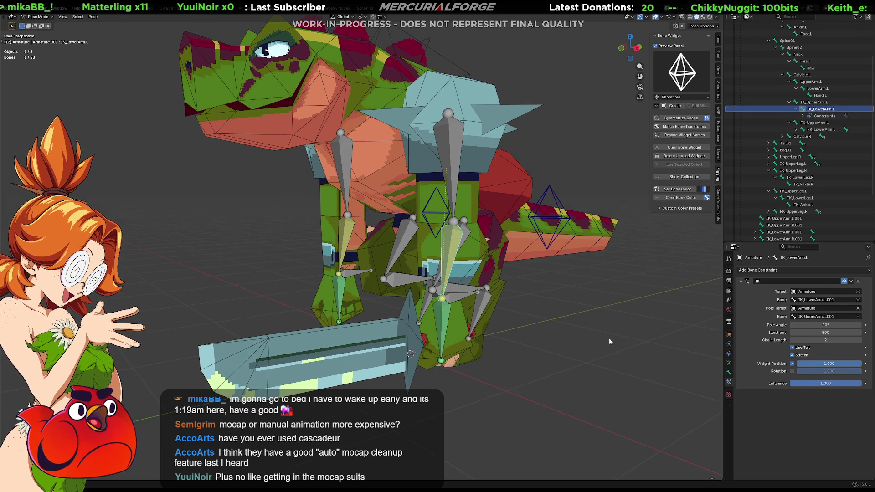
{"action": "left_click", "coordinate": [729, 371]}
{"action": "left_click", "coordinate": [730, 363]}
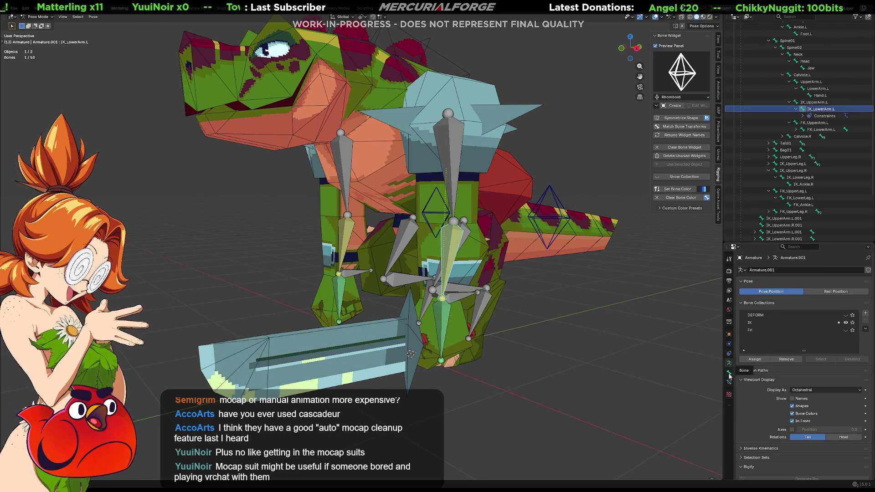
{"action": "left_click", "coordinate": [846, 315]}
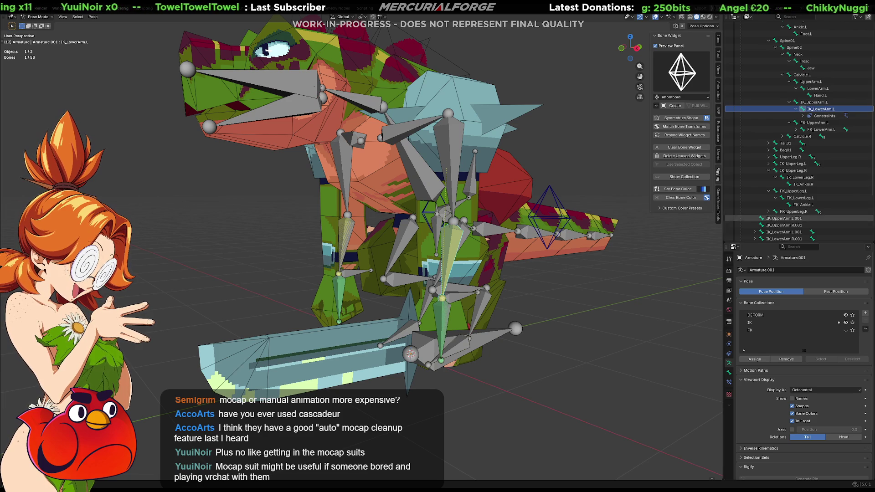
Select the UpperArm.L deform bone and copy its pose.
{"action": "middle_click_drag", "start_coordinate": [561, 278], "coordinate": [566, 314]}
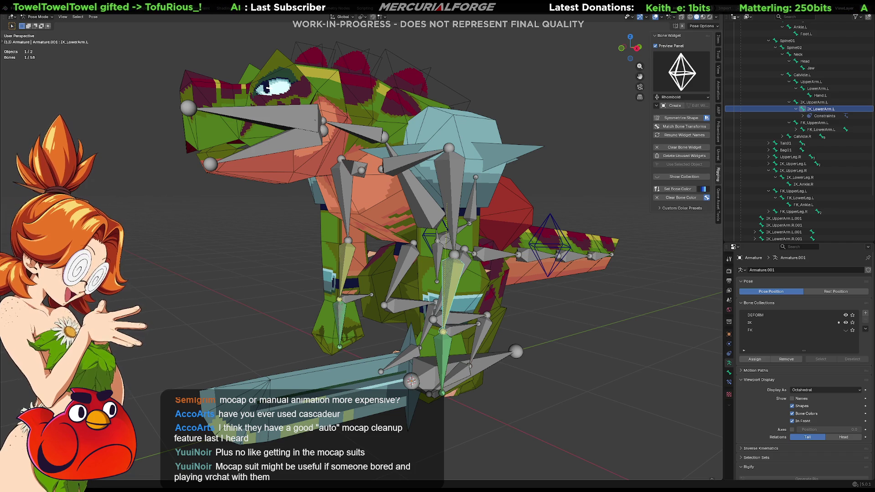
{"action": "left_click", "coordinate": [449, 183]}
{"action": "mouse_move", "coordinate": [449, 182]}
{"action": "middle_mouse_down"}
{"action": "mouse_move", "coordinate": [480, 184]}
{"action": "mouse_move", "coordinate": [460, 205]}
{"action": "middle_mouse_up"}
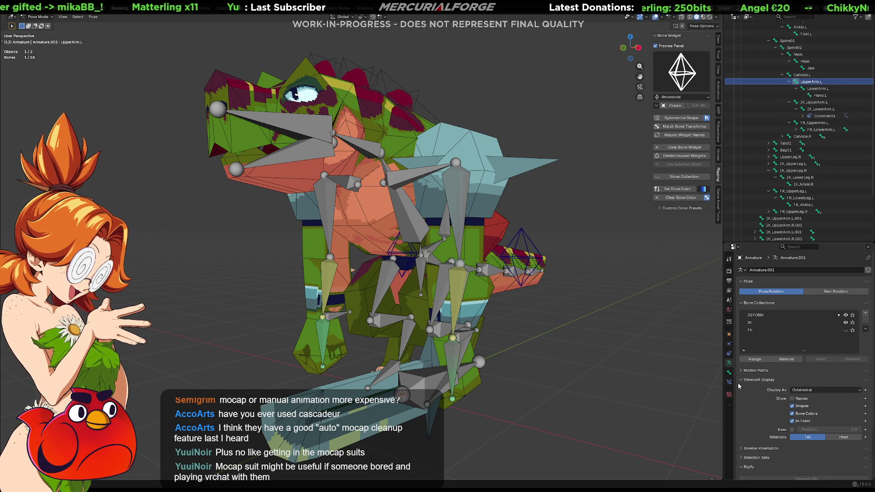
{"action": "key", "text": "ctrl+c"}
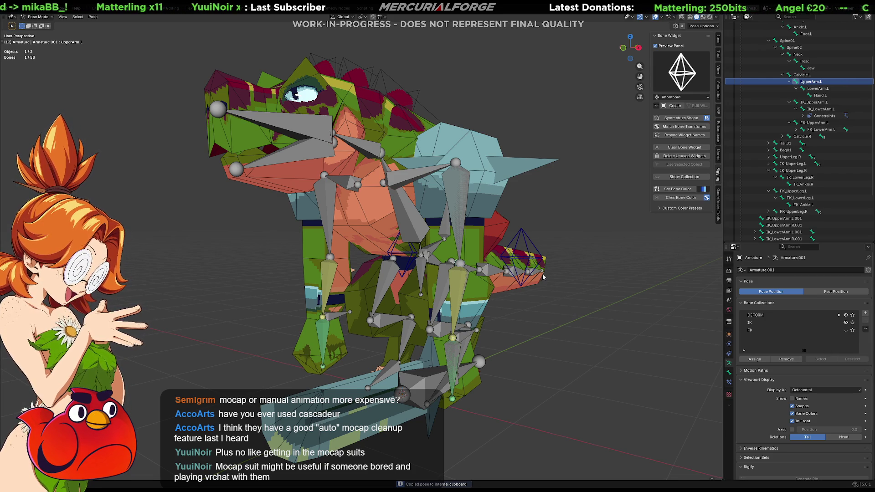
{"action": "key", "text": "ctrl+v"}
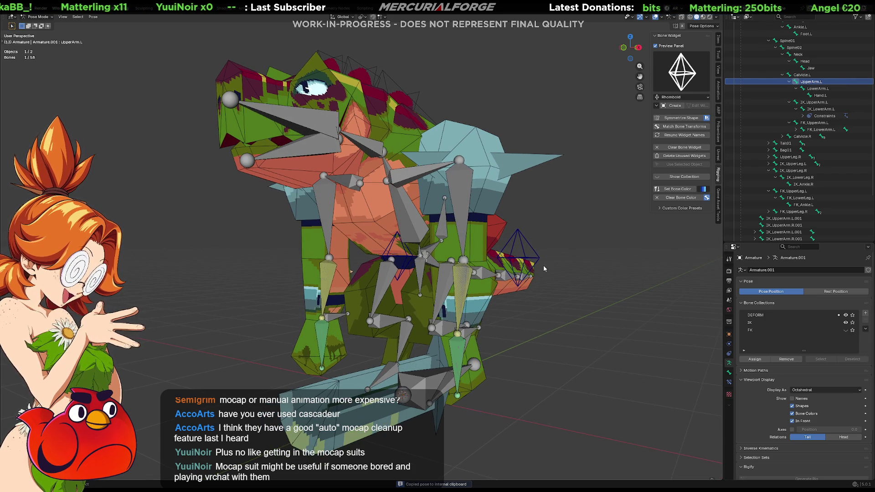
{"action": "key", "text": "ctrl+shift+c"}
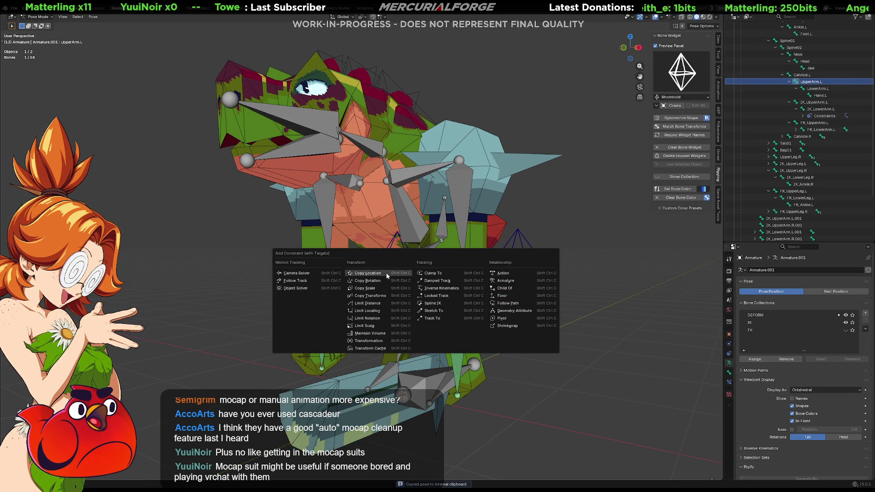
{"action": "left_click", "coordinate": [370, 295]}
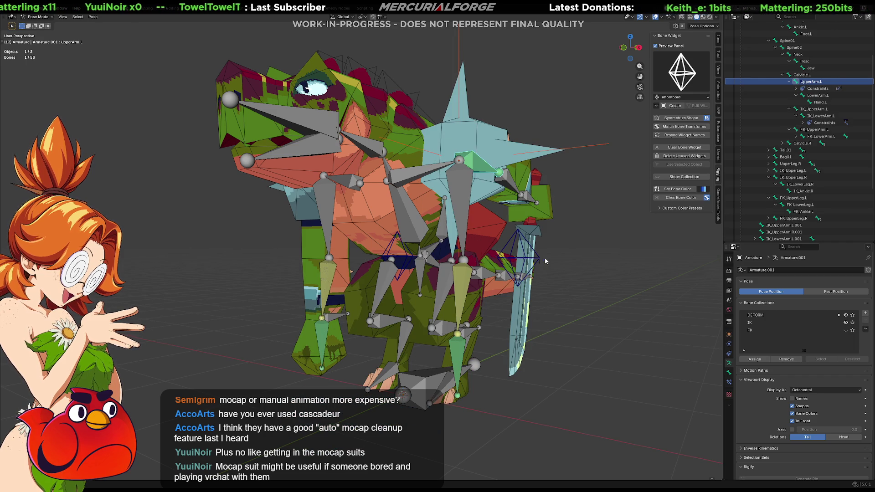
{"action": "left_click", "coordinate": [729, 382]}
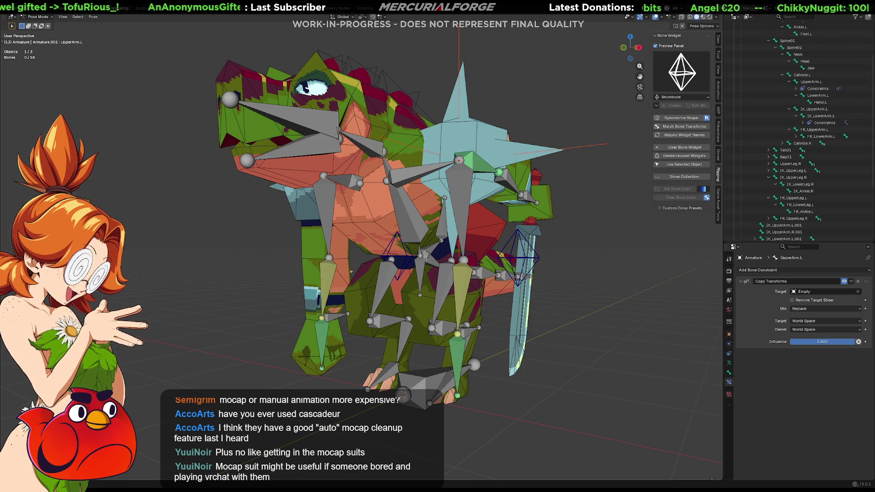
{"action": "key", "text": "ctrl+z"}
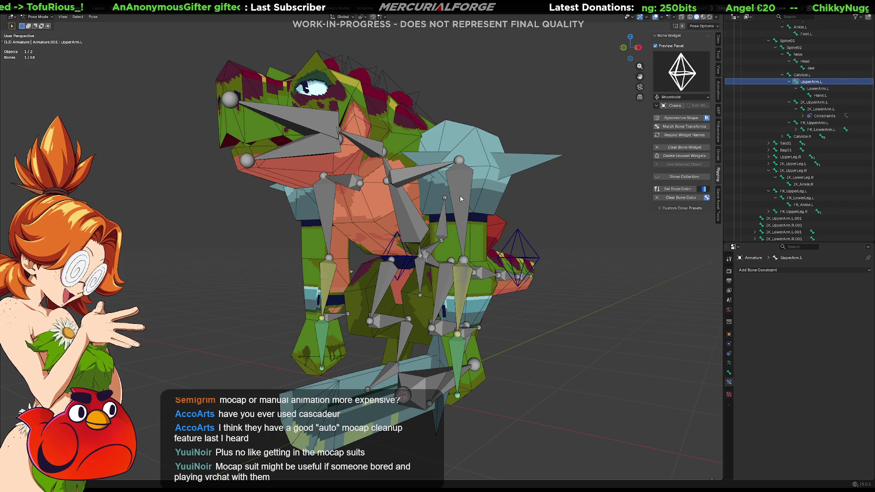
Add a Copy Transforms constraint making IK_UpperArm.L copy UpperArm.L.
{"action": "left_click", "coordinate": [461, 199]}
{"action": "left_click", "coordinate": [460, 190]}
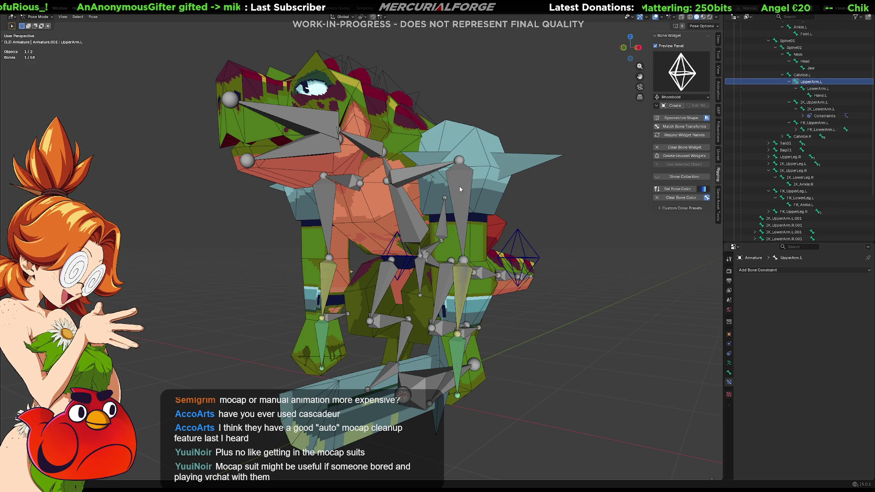
{"action": "left_click", "coordinate": [465, 183], "text": "shift"}
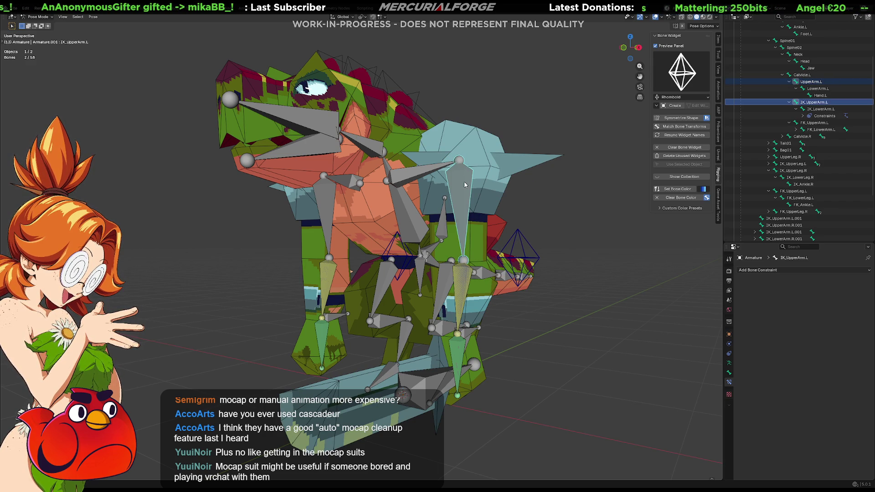
{"action": "key", "text": "ctrl+shift+c"}
{"action": "left_click", "coordinate": [465, 184]}
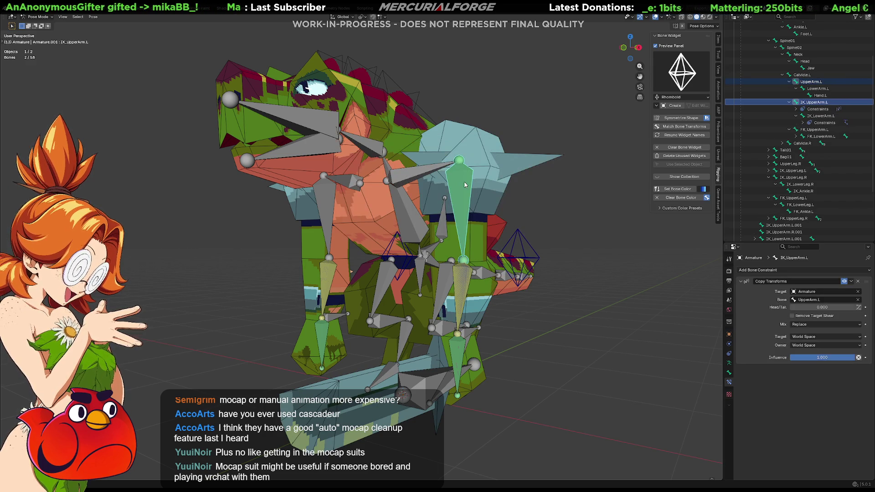
Likewise make IK_LowerArm.L and IK_Hand.L copy LowerArm.L and Hand.L transforms.
{"action": "left_click", "coordinate": [464, 277]}
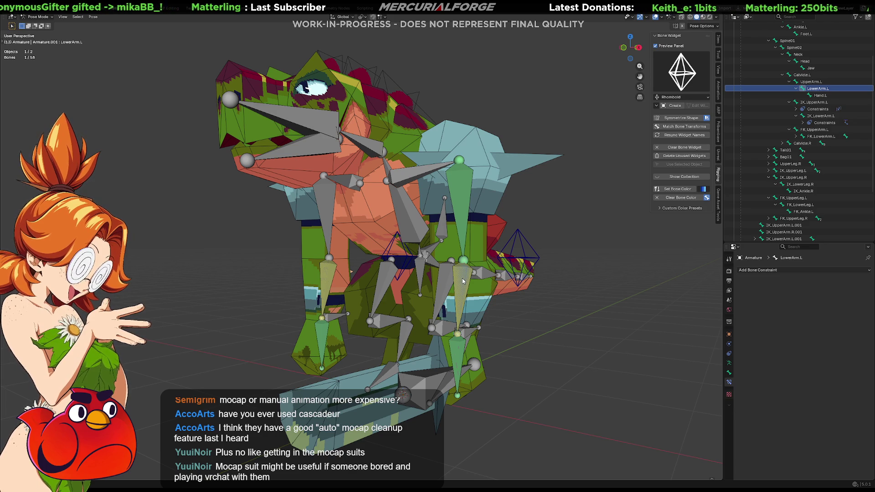
{"action": "left_click", "coordinate": [463, 280], "text": "shift"}
{"action": "key", "text": "ctrl+shift+c"}
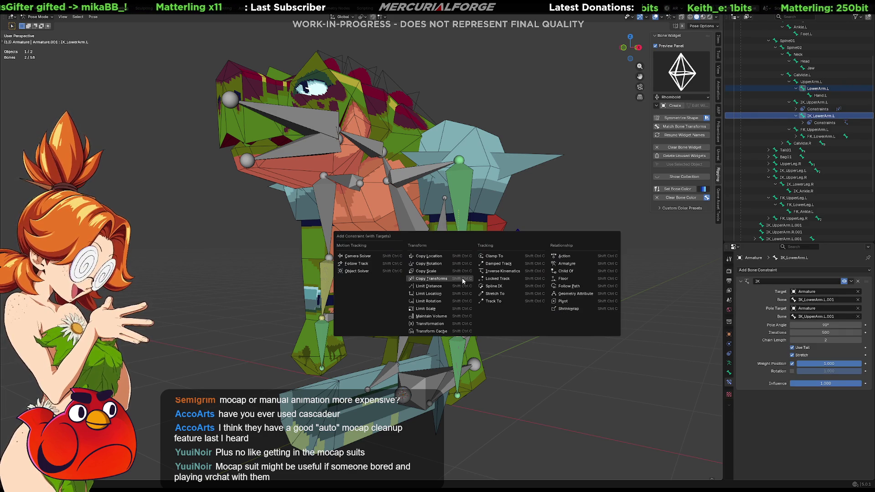
{"action": "left_click", "coordinate": [461, 283]}
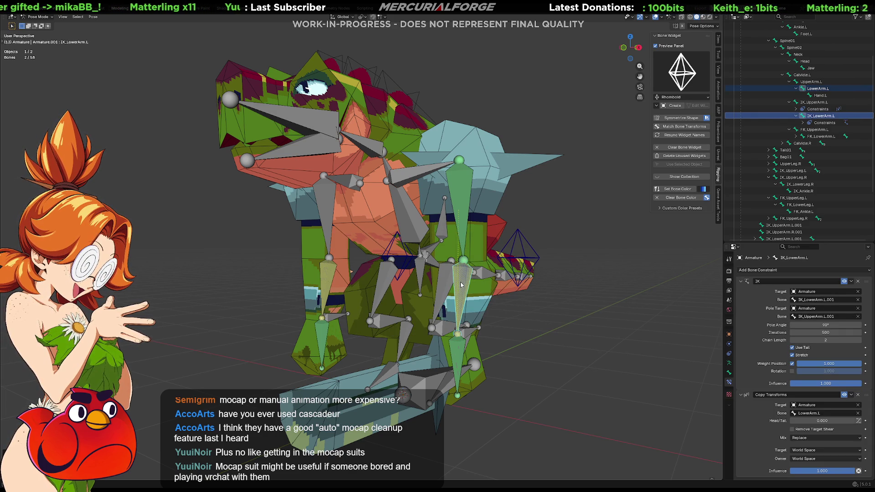
{"action": "left_click", "coordinate": [458, 356]}
{"action": "left_click", "coordinate": [458, 353], "text": "shift"}
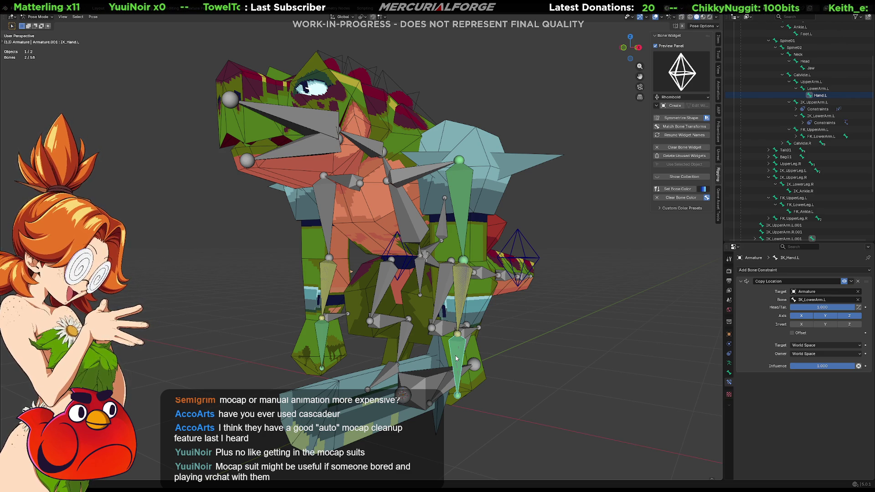
{"action": "key", "text": "ctrl+shift+c"}
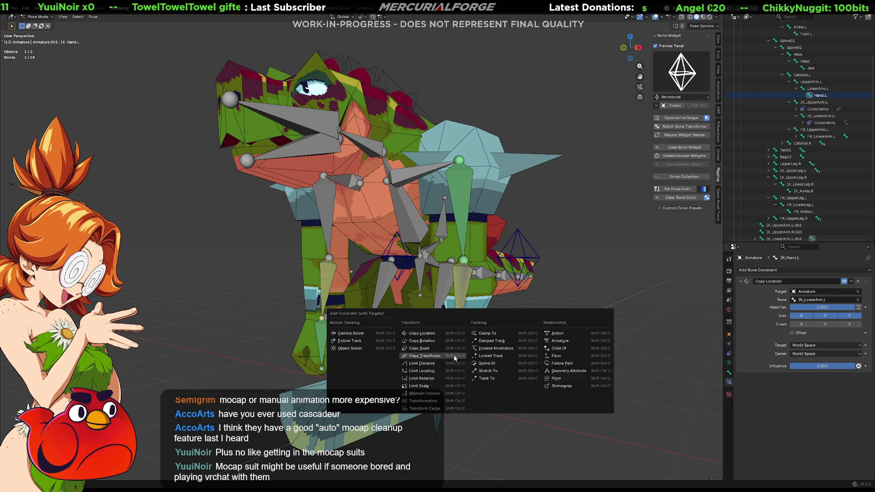
{"action": "left_click", "coordinate": [454, 358]}
Test-move IK_LowerArm.L.001, undo the move, and cancel a trial rotation.
{"action": "left_click", "coordinate": [467, 337]}
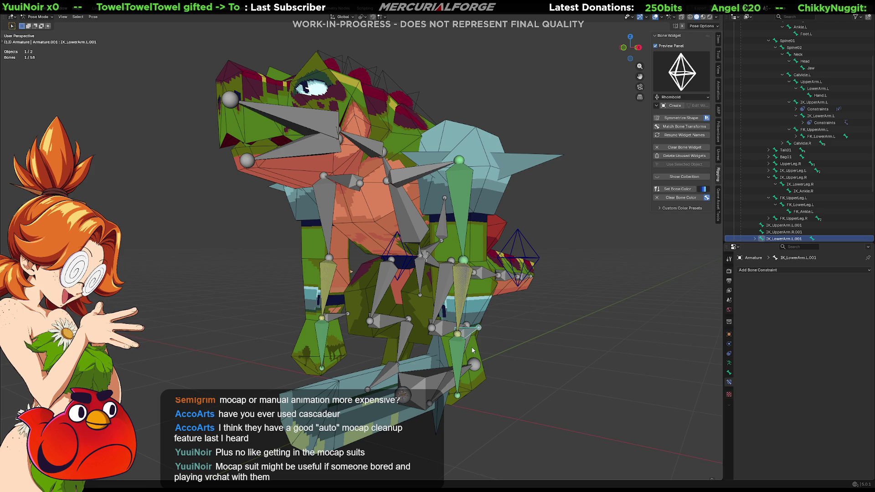
{"action": "key", "text": "g"}
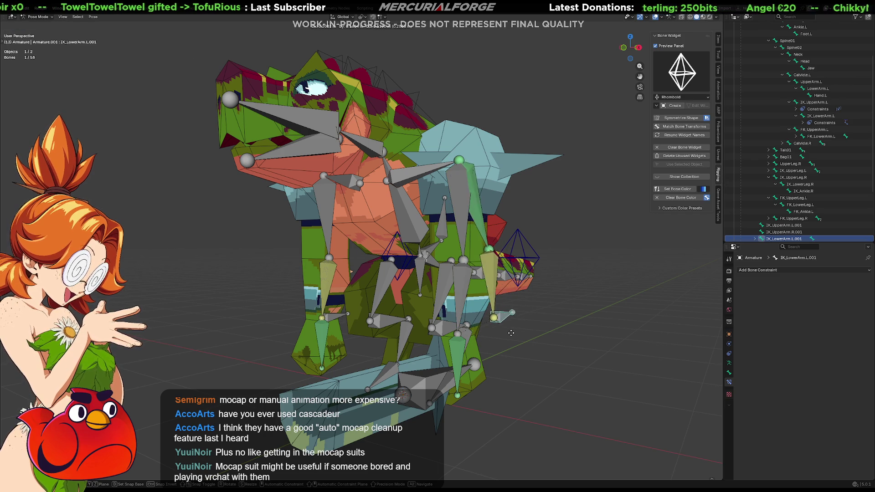
{"action": "left_click", "coordinate": [514, 332]}
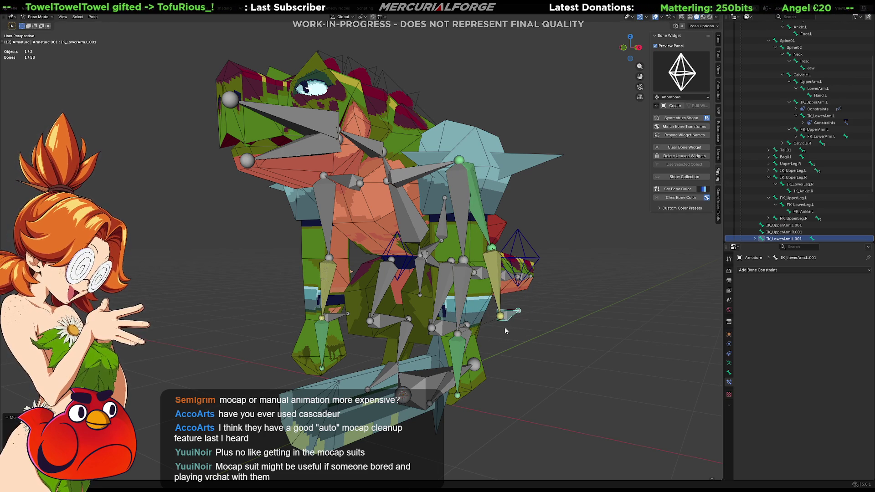
{"action": "key", "text": "ctrl+z"}
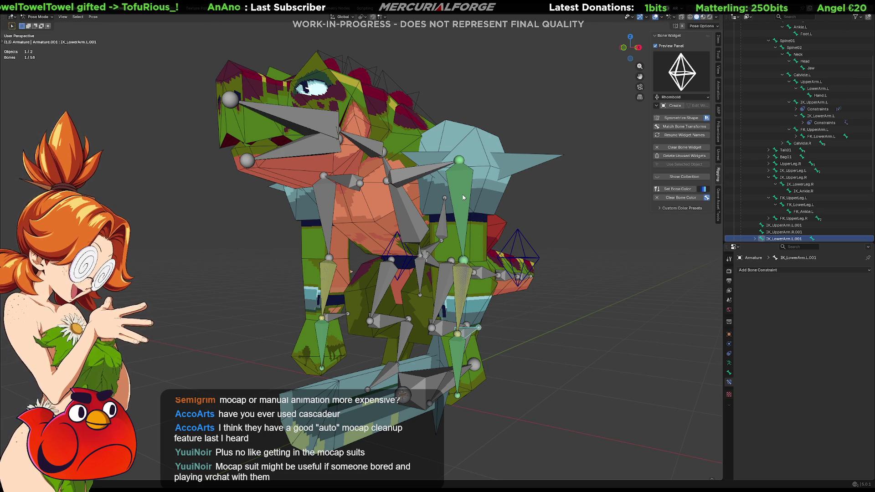
{"action": "key", "text": "ctrl+z"}
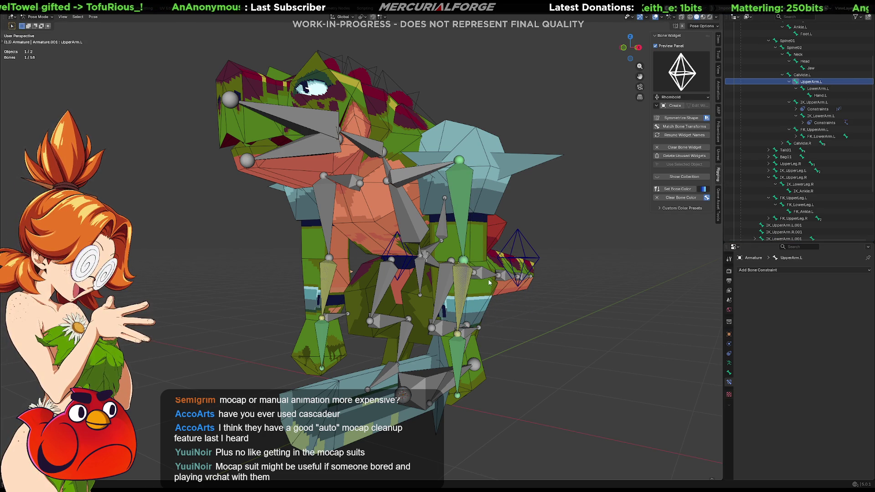
{"action": "key", "text": "r"}
{"action": "key", "text": "Escape"}
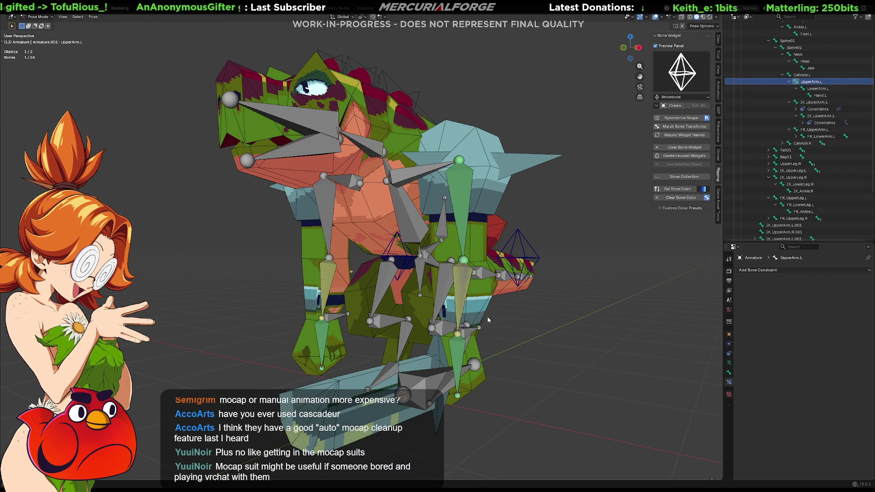
Retest the arm control, undo the reversed constraints, and make UpperArm.L active.
{"action": "left_click", "coordinate": [458, 199]}
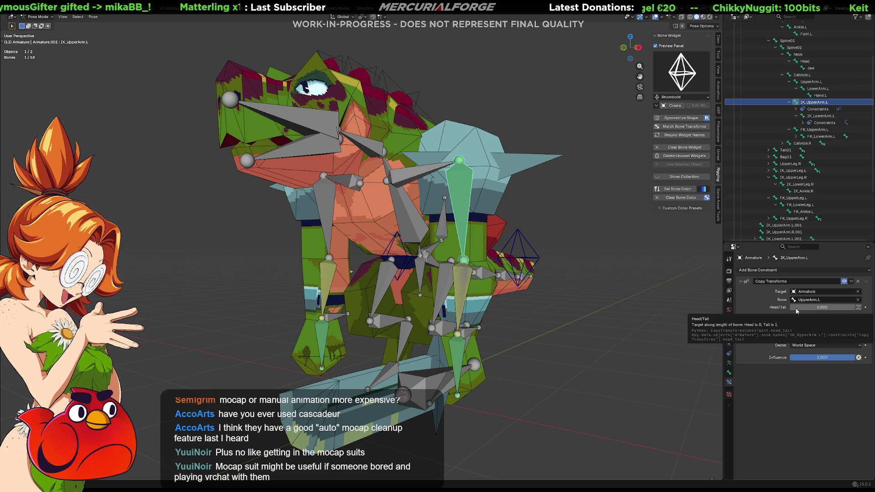
{"action": "left_click", "coordinate": [470, 336]}
{"action": "key", "text": "g"}
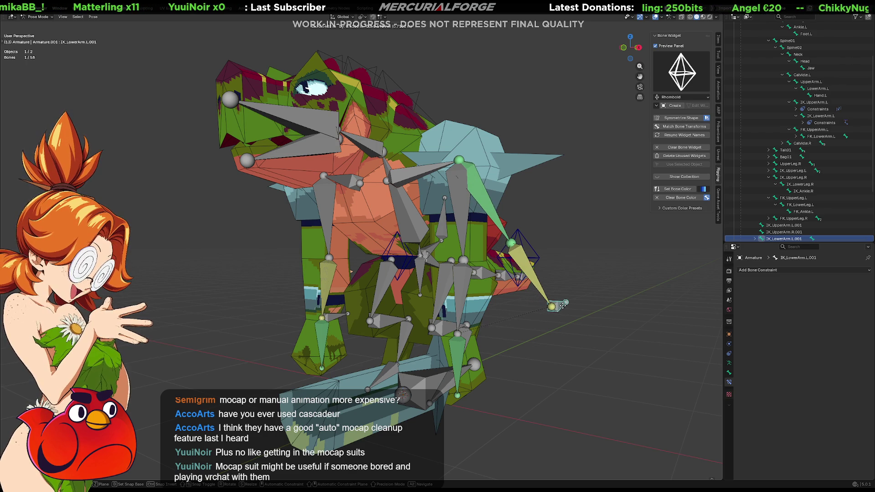
{"action": "left_click", "coordinate": [563, 305]}
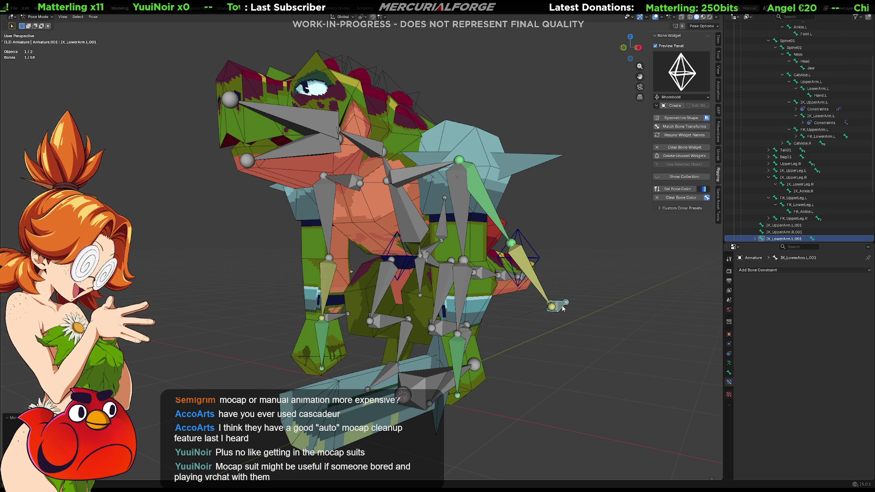
{"action": "key", "text": "ctrl+z"}
{"action": "key", "text": "ctrl+z"}
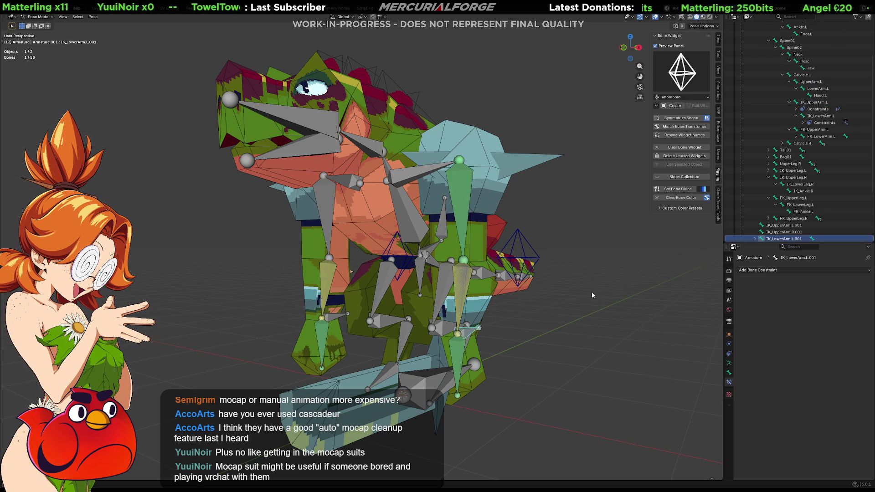
{"action": "key", "text": "ctrl+z"}
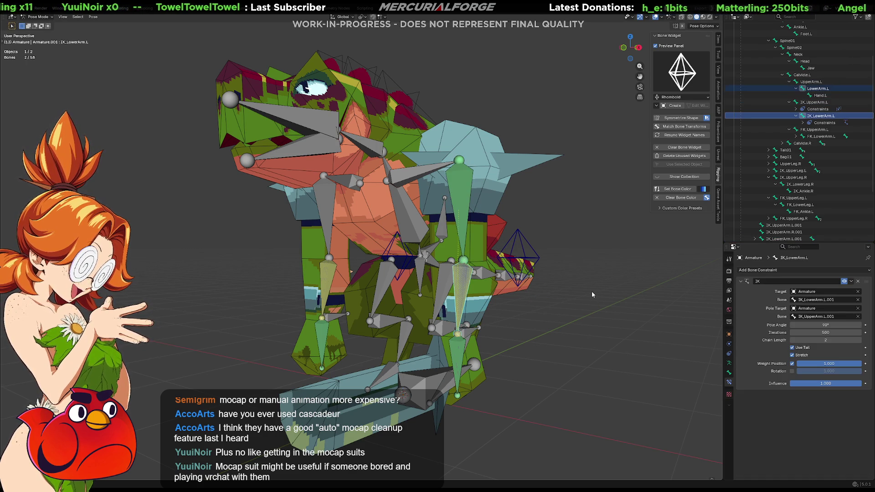
{"action": "key", "text": "ctrl+z"}
{"action": "key", "text": "ctrl+z"}
{"action": "key", "text": "ctrl+z"}
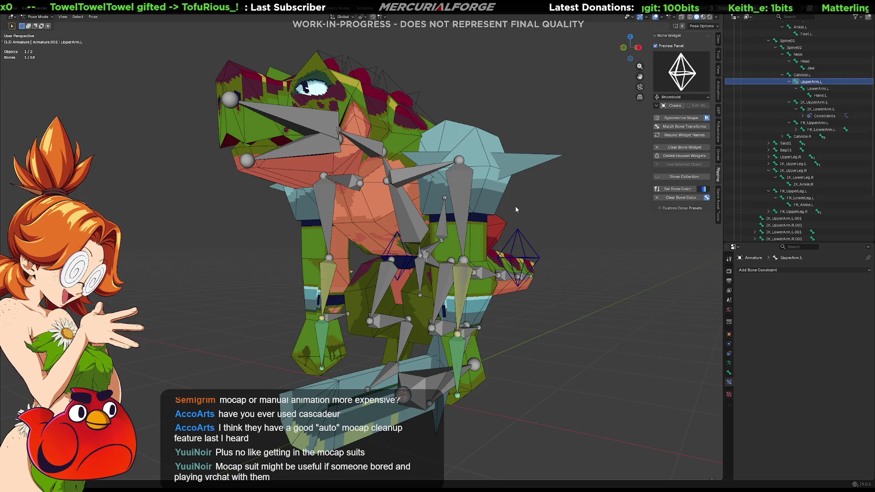
{"action": "left_click", "coordinate": [458, 195]}
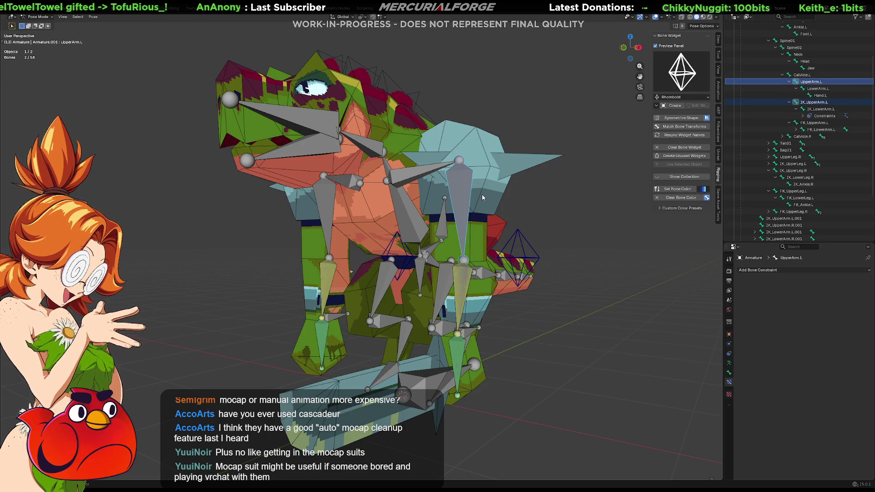
{"action": "key", "text": "ctrl+shift+c"}
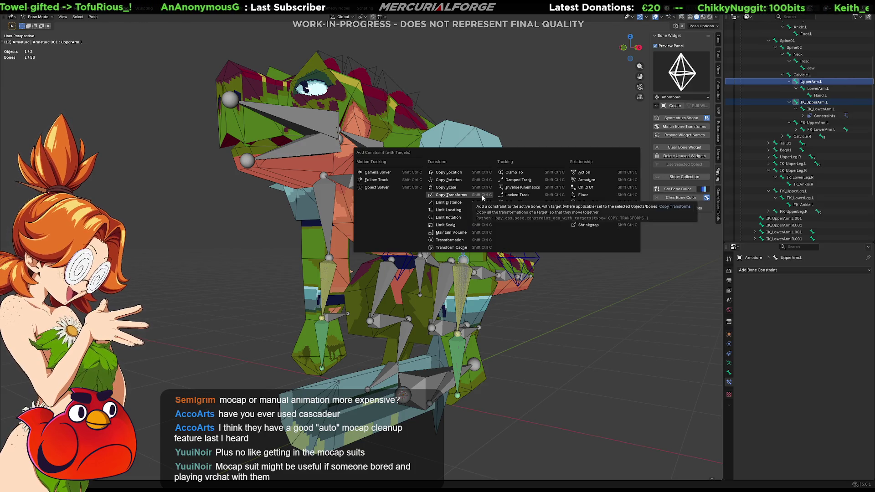
Give UpperArm.L and LowerArm.L Copy Transforms constraints targeting their IK bones.
{"action": "left_click", "coordinate": [482, 195]}
{"action": "left_click", "coordinate": [475, 340]}
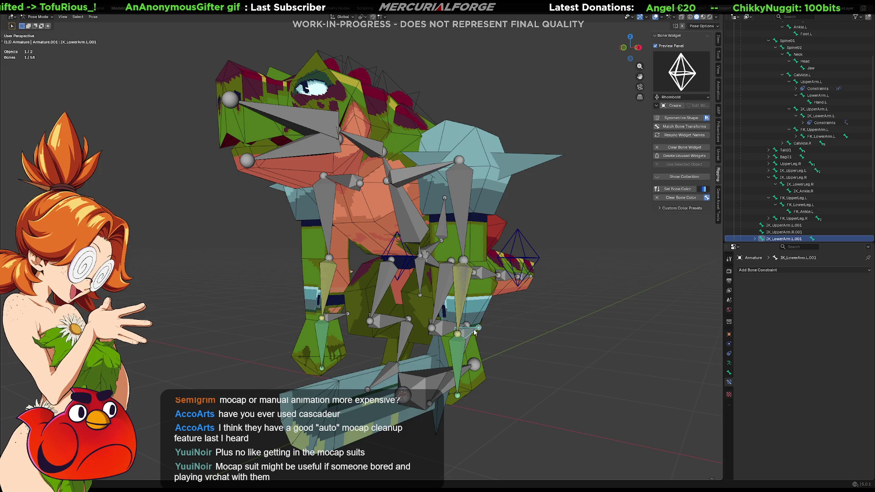
{"action": "key", "text": "g"}
{"action": "key", "text": "Escape"}
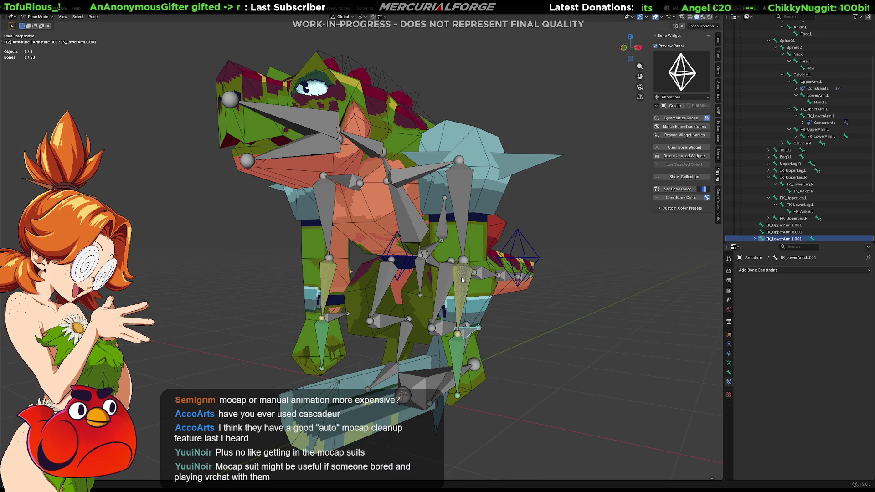
{"action": "left_click", "coordinate": [463, 281]}
{"action": "left_click", "coordinate": [463, 281], "text": "shift"}
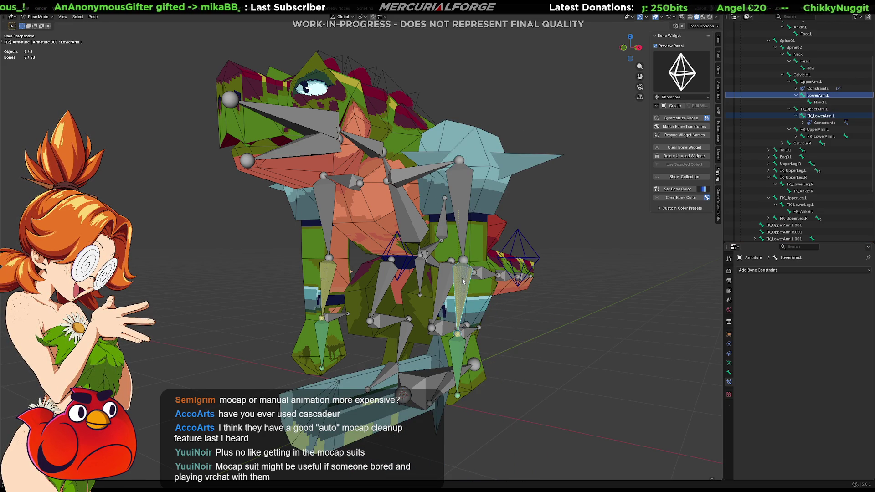
{"action": "key", "text": "ctrl+shift+c"}
{"action": "left_click", "coordinate": [463, 303]}
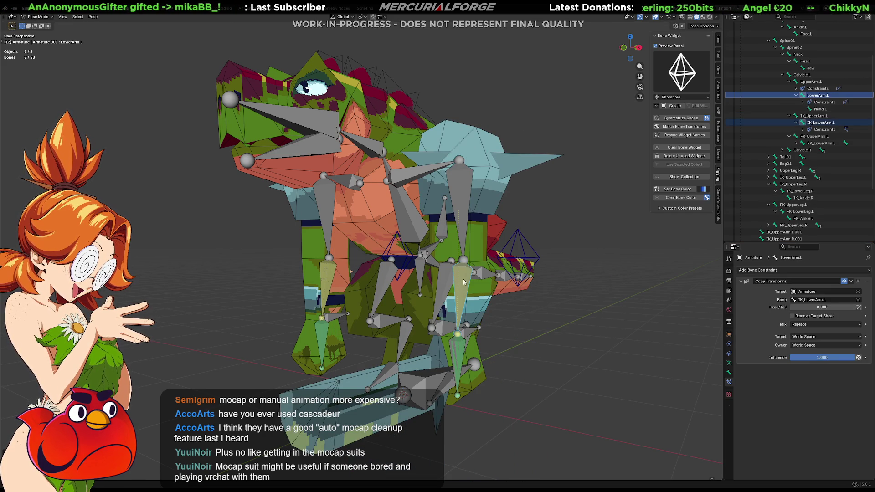
Select IK_Hand.L then Hand.L and add a Copy Transforms constraint to Hand.L.
{"action": "left_click", "coordinate": [460, 354]}
{"action": "left_click", "coordinate": [461, 353]}
{"action": "left_click", "coordinate": [461, 354], "text": "shift"}
{"action": "key", "text": "ctrl+shift+c"}
{"action": "left_click", "coordinate": [460, 354]}
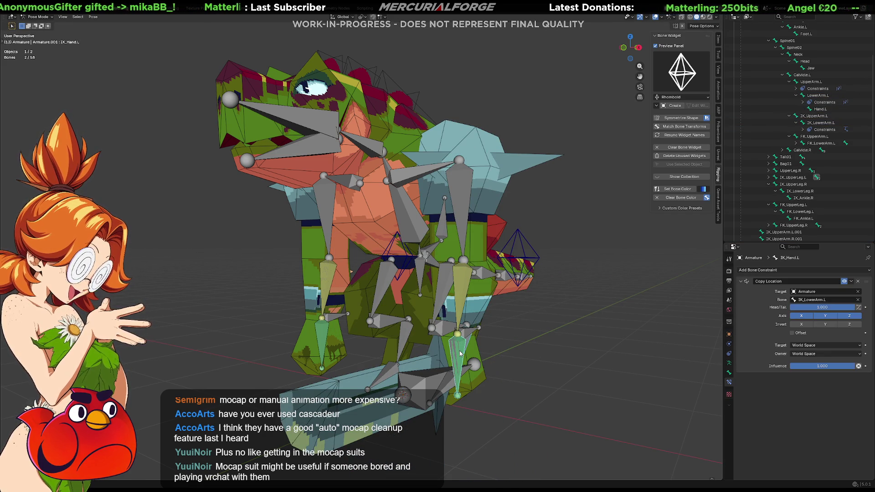
{"action": "key", "text": "ctrl+shift+c"}
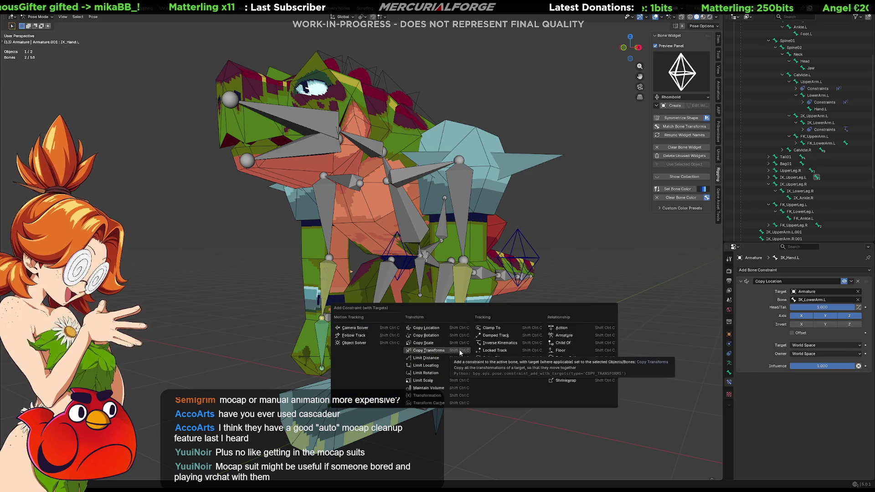
{"action": "left_click", "coordinate": [458, 352]}
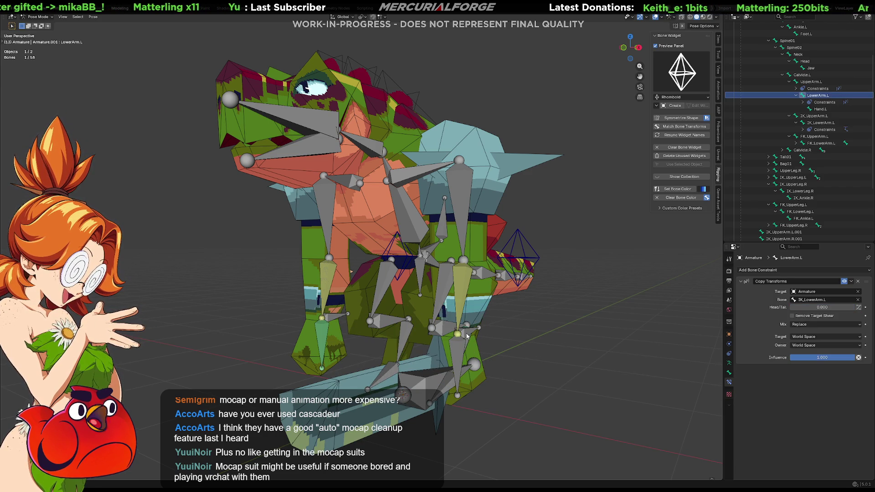
{"action": "left_click", "coordinate": [467, 336]}
{"action": "left_click", "coordinate": [467, 336]}
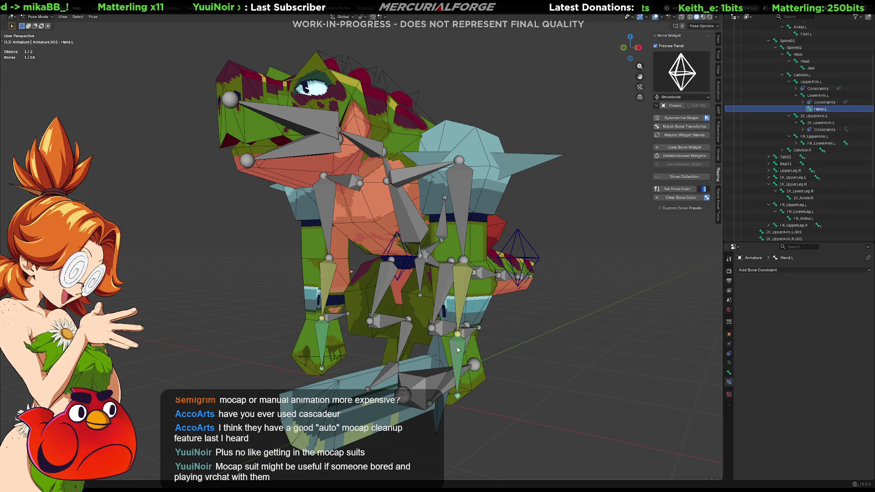
{"action": "middle_click_drag", "start_coordinate": [460, 351], "coordinate": [471, 360]}
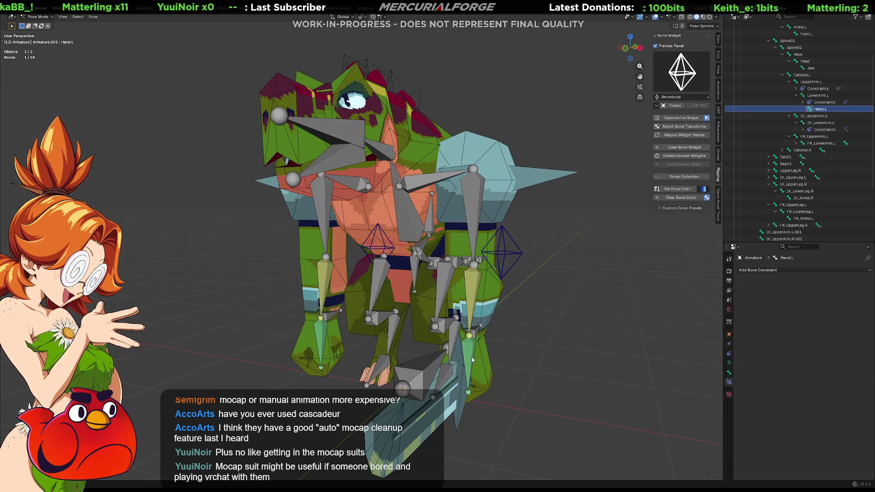
{"action": "left_click", "coordinate": [472, 351]}
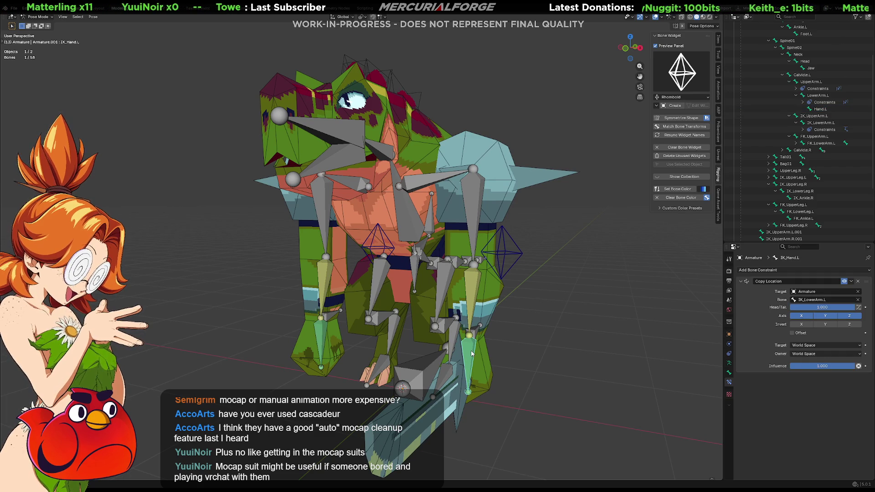
{"action": "left_click", "coordinate": [472, 353], "text": "shift"}
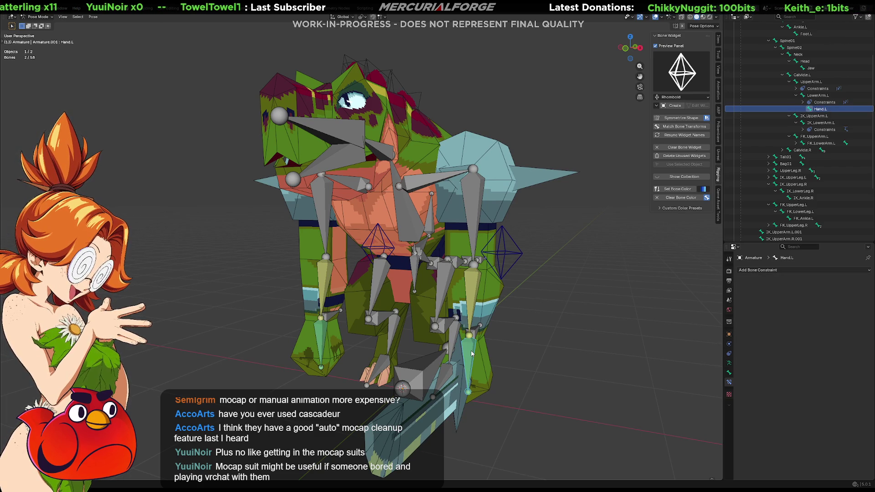
{"action": "key", "text": "ctrl+shift+c"}
{"action": "left_click", "coordinate": [478, 345]}
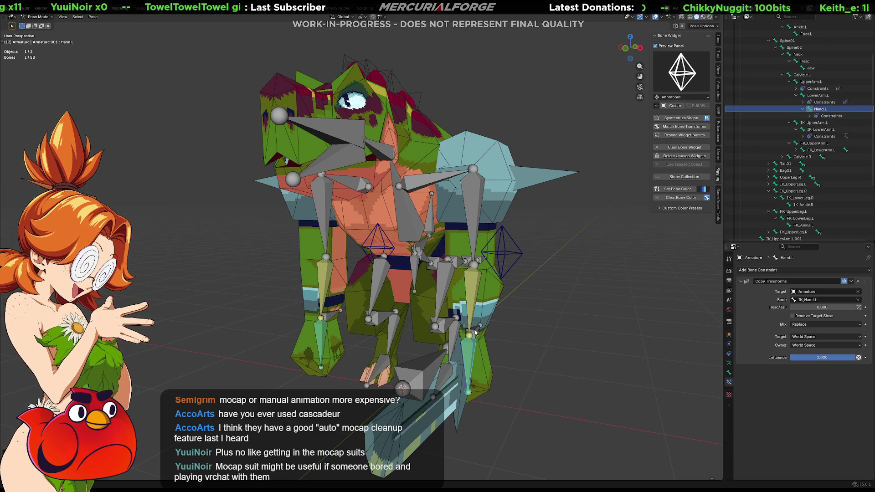
Grab the IK_LowerArm.L.001 control to check the left hand follows.
{"action": "left_click", "coordinate": [476, 332]}
{"action": "key", "text": "g"}
{"action": "middle_click_drag", "start_coordinate": [540, 277], "coordinate": [510, 305]}
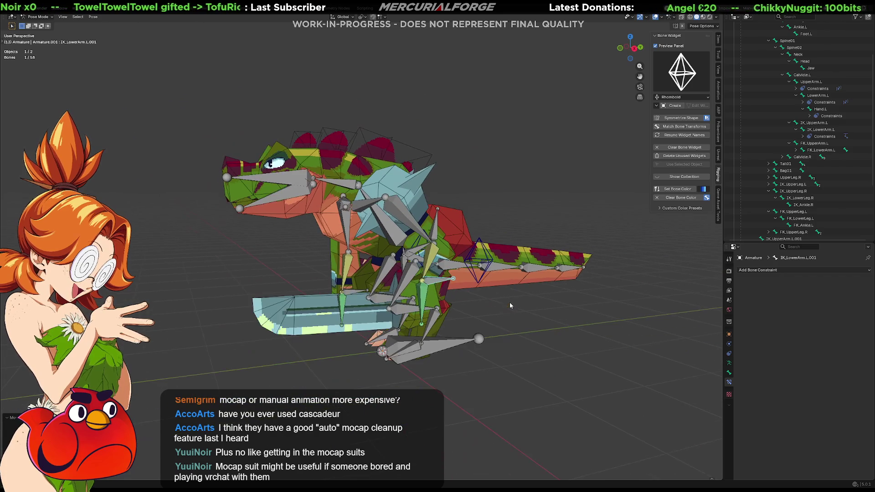
{"action": "left_click", "coordinate": [729, 363]}
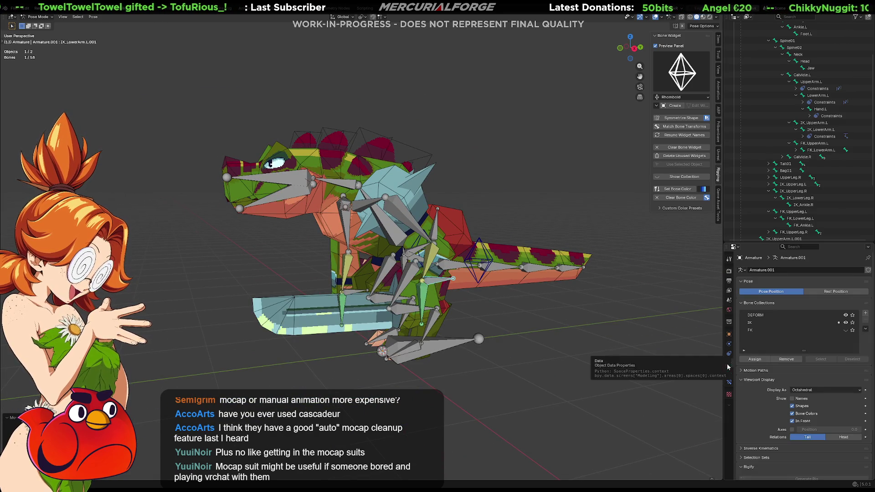
{"action": "scroll", "coordinate": [783, 379], "scroll_direction": "down", "scroll_amount": 2}
{"action": "left_click", "coordinate": [792, 394]}
{"action": "mouse_move", "coordinate": [445, 282]}
{"action": "middle_mouse_down"}
{"action": "mouse_move", "coordinate": [415, 273]}
{"action": "mouse_move", "coordinate": [456, 264]}
{"action": "middle_mouse_up"}
{"action": "key", "text": "g"}
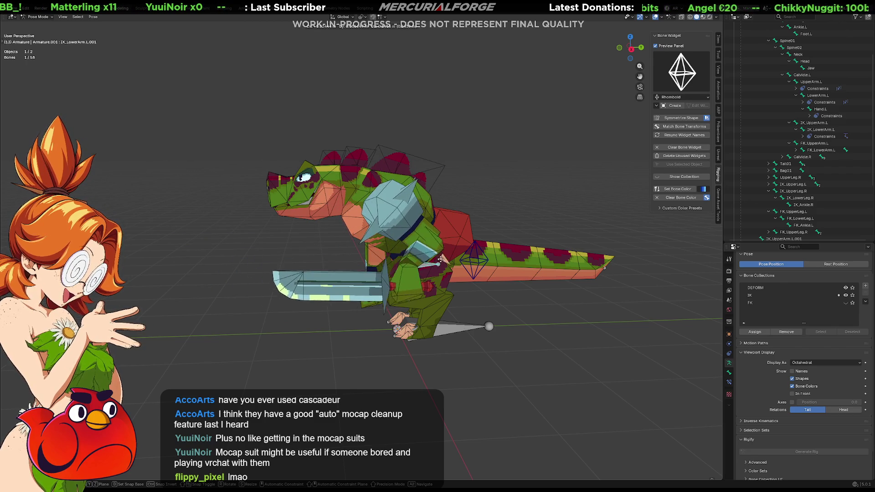
{"action": "key", "text": "Escape"}
{"action": "mouse_move", "coordinate": [440, 264]}
{"action": "middle_mouse_down"}
{"action": "mouse_move", "coordinate": [389, 255]}
{"action": "mouse_move", "coordinate": [449, 276]}
{"action": "mouse_move", "coordinate": [537, 262]}
{"action": "middle_mouse_up"}
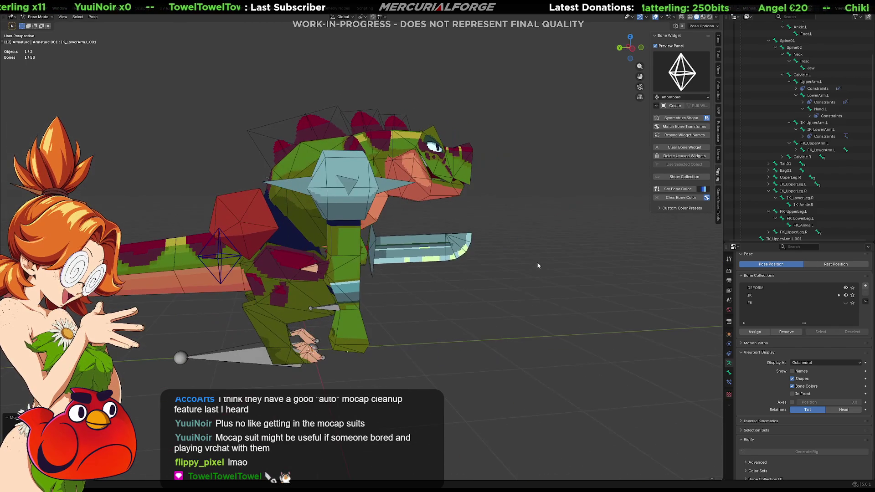
{"action": "key", "text": "r"}
{"action": "middle_click_drag", "start_coordinate": [437, 262], "coordinate": [423, 273]}
{"action": "key", "text": "g"}
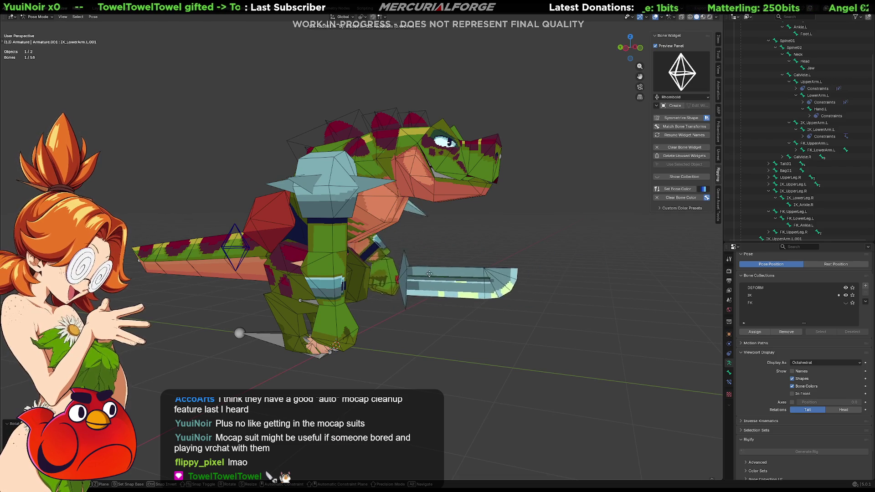
{"action": "left_click", "coordinate": [399, 280]}
{"action": "key", "text": "r"}
{"action": "left_click", "coordinate": [402, 309]}
{"action": "mouse_move", "coordinate": [401, 309]}
{"action": "middle_mouse_down"}
{"action": "mouse_move", "coordinate": [341, 304]}
{"action": "mouse_move", "coordinate": [514, 317]}
{"action": "middle_mouse_up"}
{"action": "key", "text": "r"}
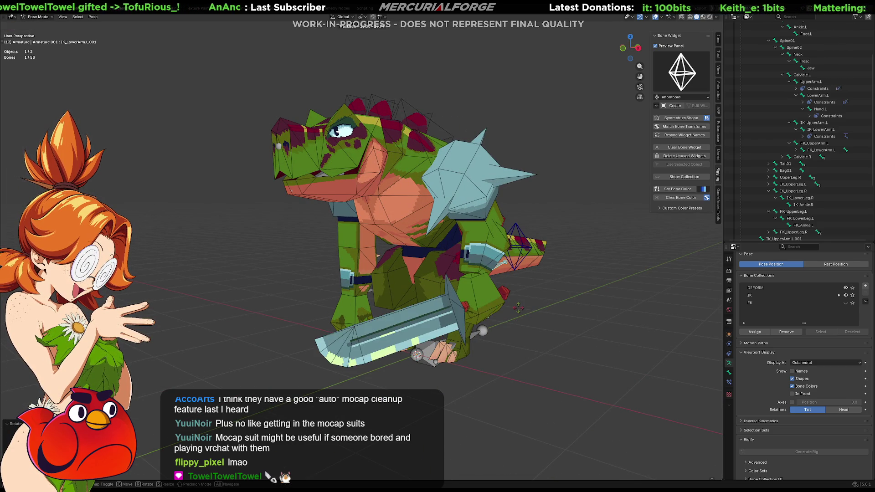
{"action": "key", "text": "r"}
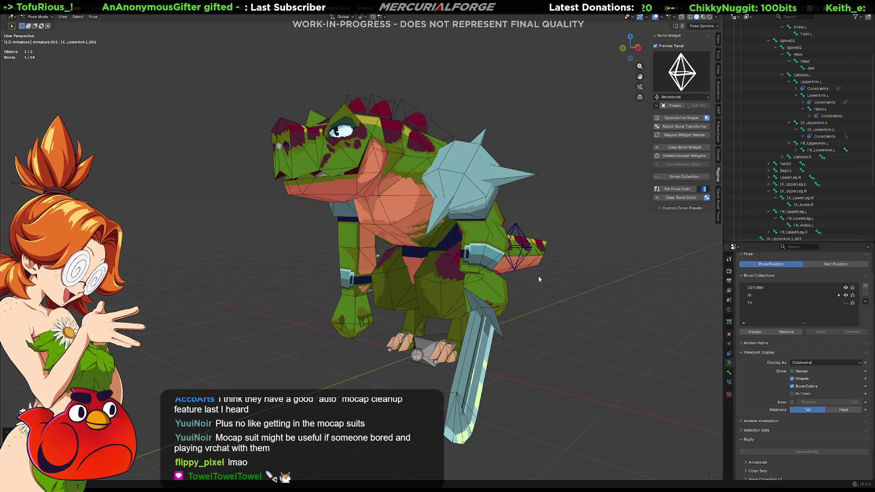
{"action": "key", "text": "r"}
{"action": "left_click", "coordinate": [529, 284]}
{"action": "mouse_move", "coordinate": [529, 284]}
{"action": "middle_mouse_down"}
{"action": "mouse_move", "coordinate": [480, 281]}
{"action": "mouse_move", "coordinate": [536, 272]}
{"action": "mouse_move", "coordinate": [524, 266]}
{"action": "mouse_move", "coordinate": [472, 274]}
{"action": "mouse_move", "coordinate": [538, 271]}
{"action": "middle_mouse_up"}
{"action": "key", "text": "g"}
{"action": "left_click", "coordinate": [572, 257]}
{"action": "key", "text": "ctrl+z"}
{"action": "key", "text": "ctrl+z"}
{"action": "key", "text": "ctrl+z"}
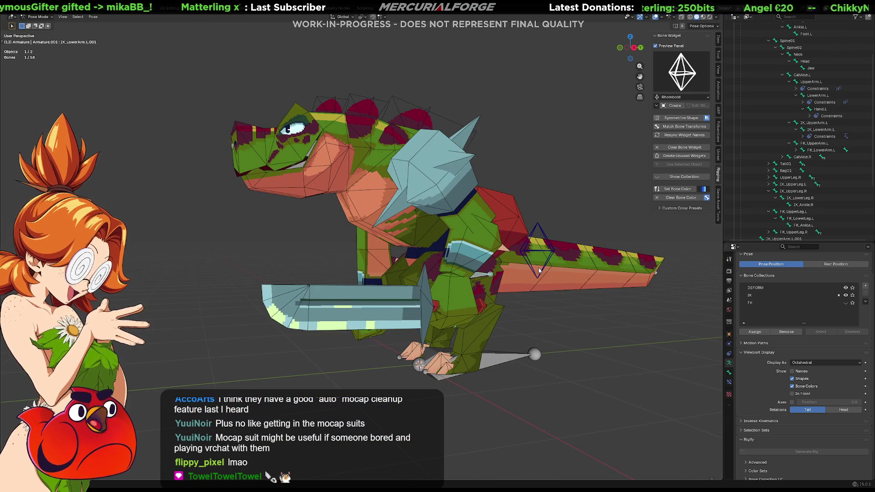
{"action": "key", "text": "ctrl+z"}
{"action": "key", "text": "ctrl+z"}
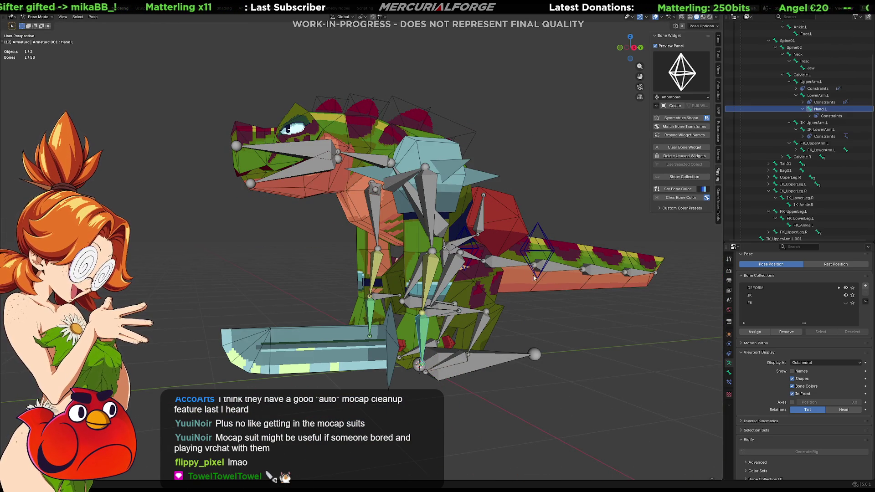
Grab the left arm's IK control to test the chain, then cancel and deselect everything.
{"action": "middle_click_drag", "start_coordinate": [552, 312], "coordinate": [447, 312]}
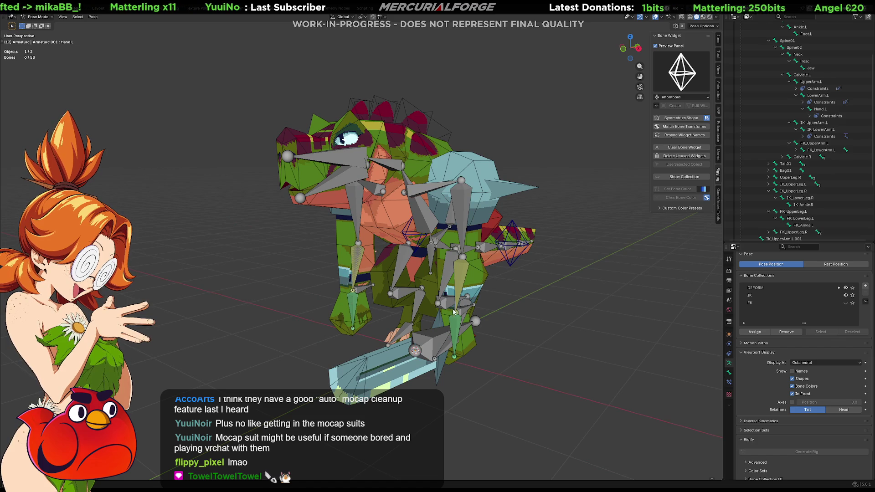
{"action": "left_click", "coordinate": [449, 312]}
{"action": "key", "text": "g"}
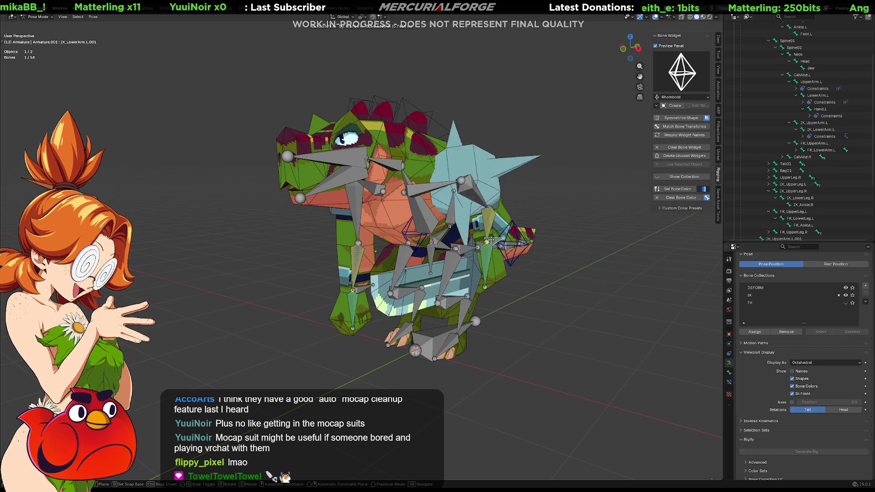
{"action": "key", "text": "Escape"}
{"action": "key", "text": "alt+a"}
From the right side, select IK_UpperArm.R and UpperArm.R, then dismiss the constraints-with-targets menu.
{"action": "middle_click_drag", "start_coordinate": [537, 288], "coordinate": [590, 274]}
{"action": "middle_click_drag", "start_coordinate": [512, 268], "coordinate": [537, 272]}
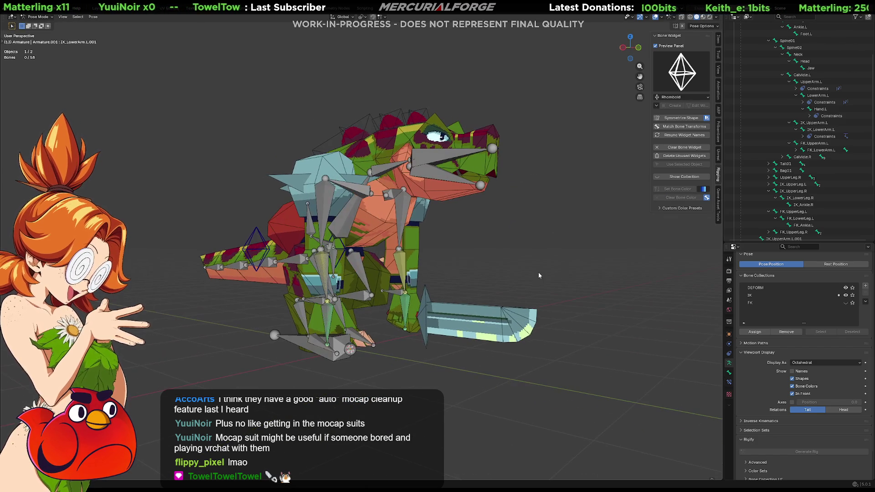
{"action": "mouse_move", "coordinate": [471, 258]}
{"action": "middle_mouse_down"}
{"action": "mouse_move", "coordinate": [482, 272]}
{"action": "mouse_move", "coordinate": [437, 267]}
{"action": "middle_mouse_up"}
{"action": "scroll", "coordinate": [451, 274], "scroll_direction": "up", "scroll_amount": 2}
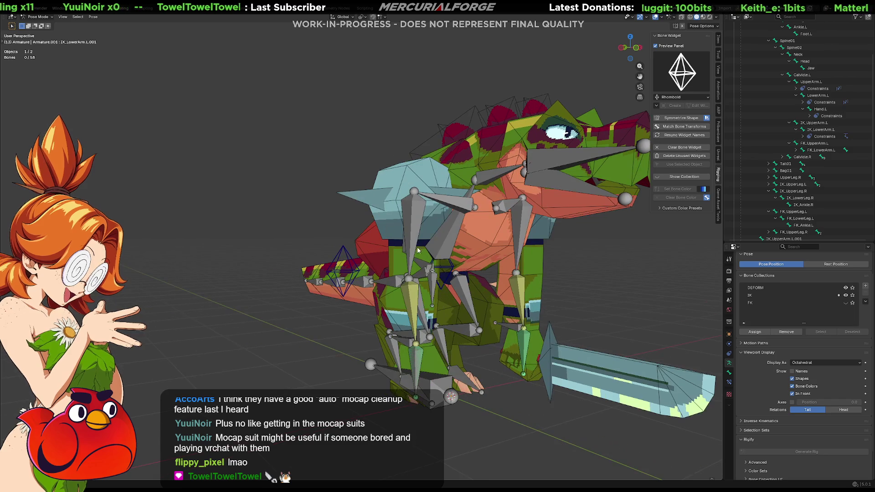
{"action": "left_click", "coordinate": [411, 223]}
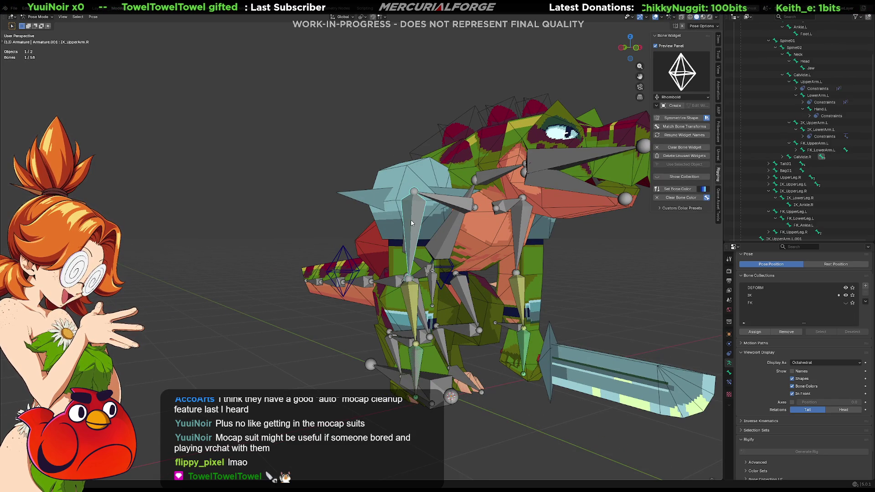
{"action": "left_click", "coordinate": [411, 224], "text": "shift"}
{"action": "key", "text": "ctrl+shift+c"}
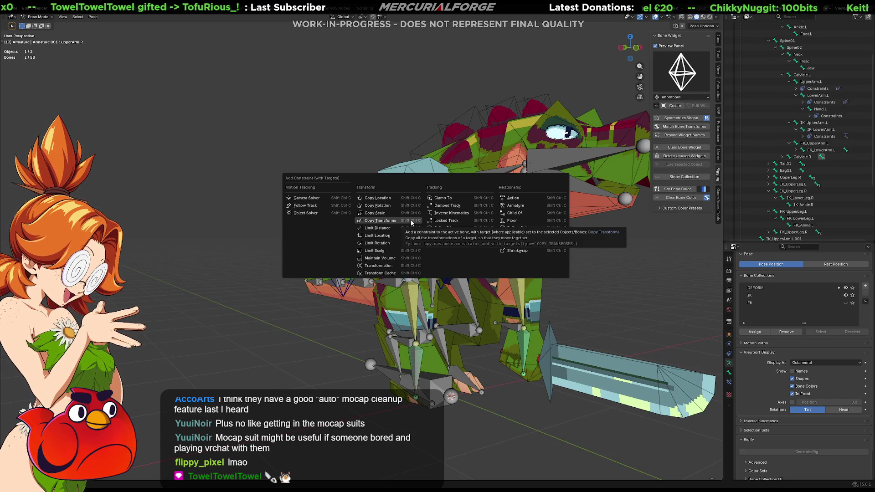
{"action": "key", "text": "Escape"}
Cycle through the overlapping LowerArm.R, IK_LowerArm.R and UpperLeg.R bones and try the constraint menu again.
{"action": "left_click", "coordinate": [413, 298]}
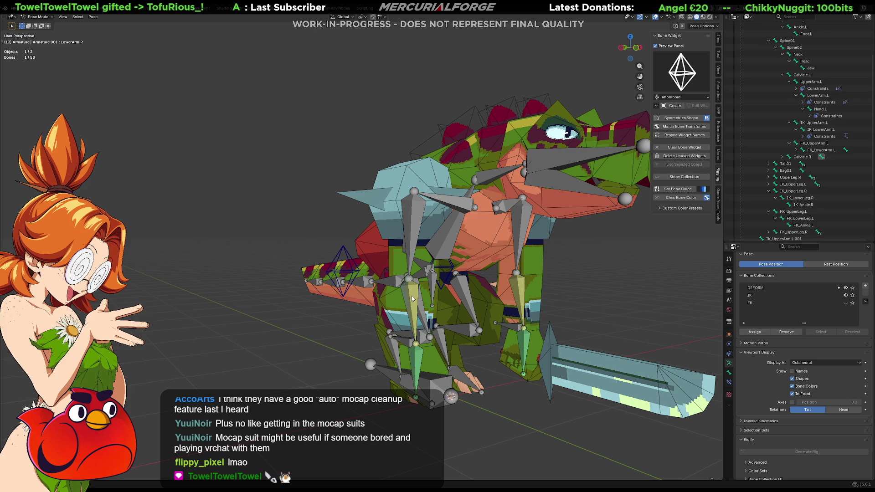
{"action": "left_click", "coordinate": [412, 299]}
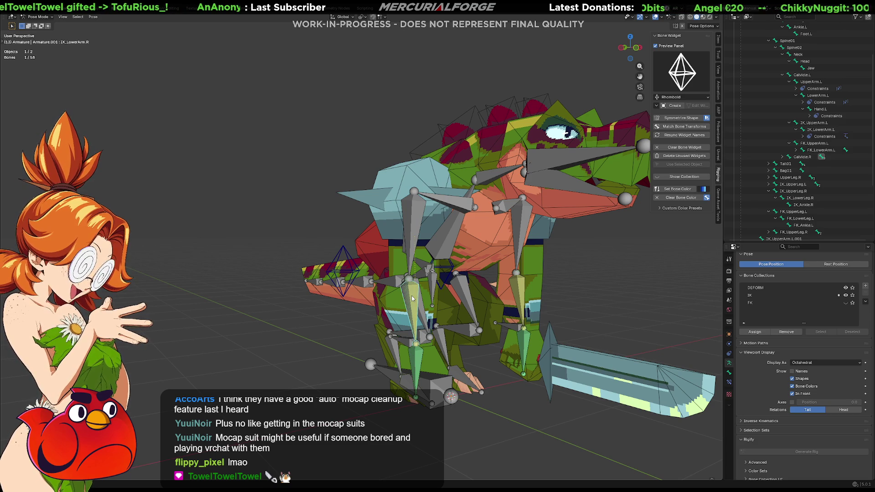
{"action": "left_click", "coordinate": [412, 298], "text": "shift"}
{"action": "key", "text": "ctrl+shift+c"}
{"action": "left_click", "coordinate": [416, 333]}
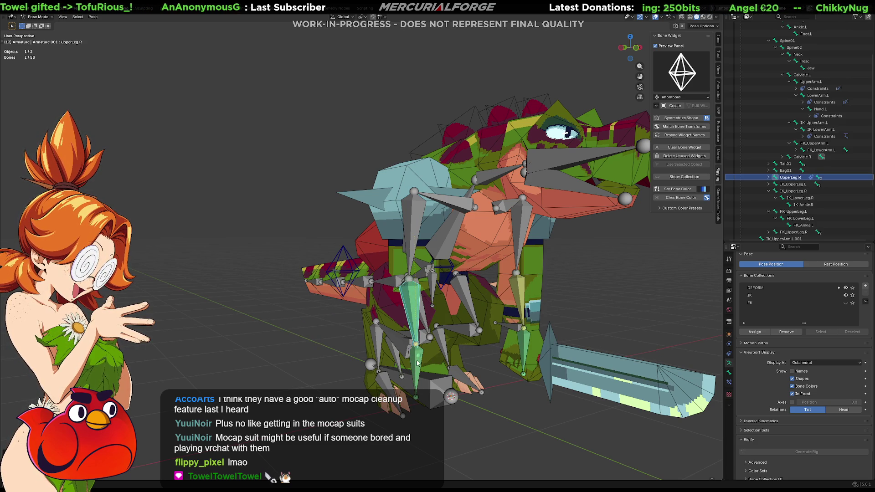
Reselect the overlapping right lower-arm bones, ending with LowerArm.R added to the selection.
{"action": "middle_click_drag", "start_coordinate": [422, 313], "coordinate": [429, 316]}
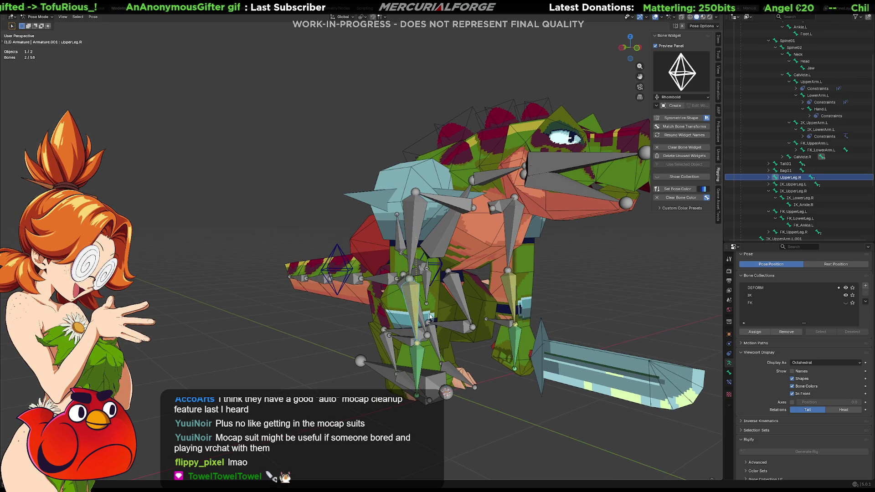
{"action": "left_click", "coordinate": [458, 363]}
{"action": "middle_click_drag", "start_coordinate": [458, 362], "coordinate": [396, 301]}
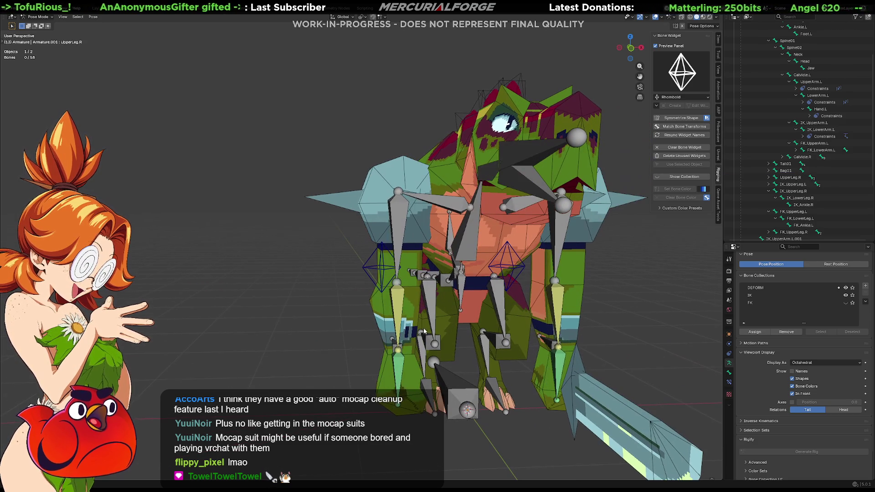
{"action": "left_click", "coordinate": [396, 301]}
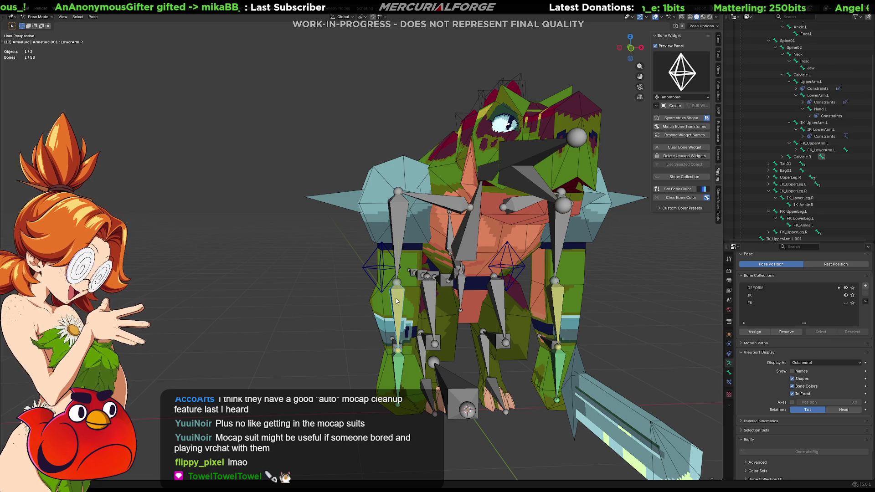
{"action": "left_click", "coordinate": [395, 299], "text": "alt+shift"}
{"action": "left_click", "coordinate": [394, 324]}
Select the Hand.R bone and add the overlapping shin bone.
{"action": "left_click", "coordinate": [396, 370]}
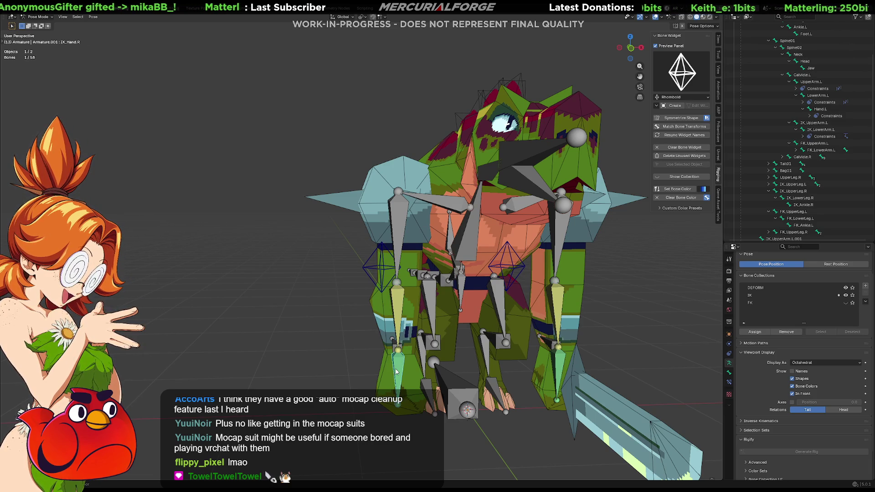
{"action": "left_click", "coordinate": [396, 372], "text": "alt+shift"}
{"action": "left_click", "coordinate": [396, 372]}
{"action": "middle_click_drag", "start_coordinate": [395, 368], "coordinate": [409, 345]}
Move IK_LowerArm.R.001 up-left, check the arm from the front, and activate the IK collection.
{"action": "left_click", "coordinate": [409, 344]}
{"action": "key", "text": "g"}
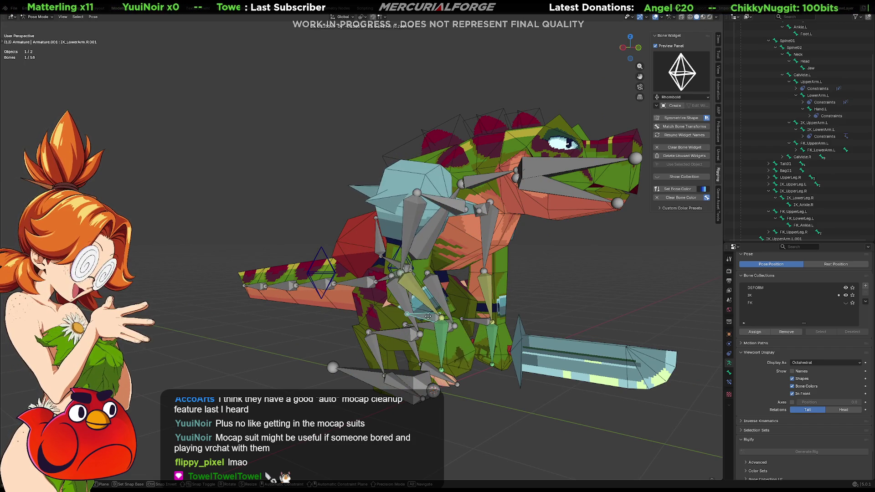
{"action": "left_click", "coordinate": [426, 312]}
{"action": "mouse_move", "coordinate": [427, 313]}
{"action": "middle_mouse_down"}
{"action": "mouse_move", "coordinate": [466, 321]}
{"action": "mouse_move", "coordinate": [564, 318]}
{"action": "mouse_move", "coordinate": [509, 320]}
{"action": "mouse_move", "coordinate": [531, 329]}
{"action": "middle_mouse_up"}
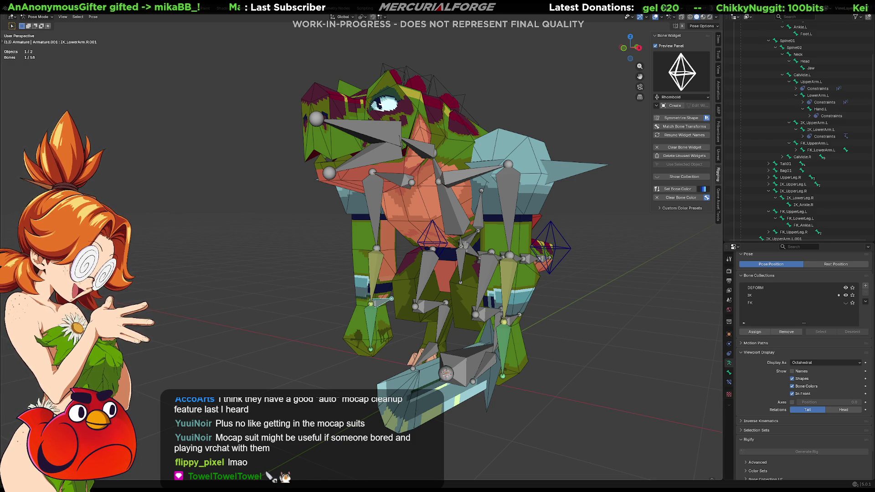
{"action": "middle_click_drag", "start_coordinate": [618, 294], "coordinate": [605, 301]}
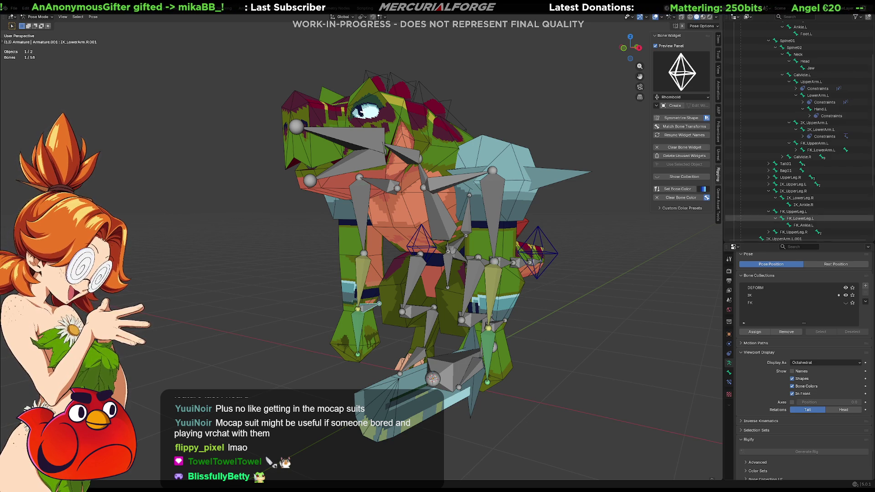
{"action": "left_click", "coordinate": [775, 295]}
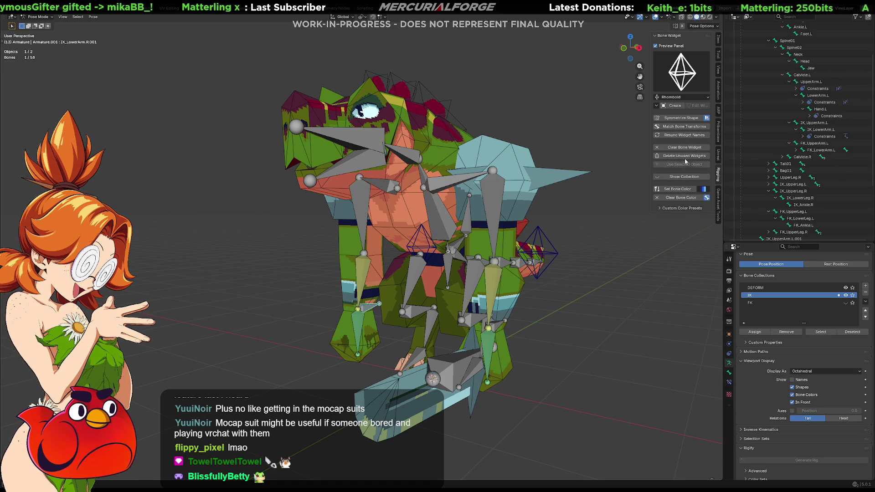
Select the left IK lower-arm control IK_LowerArm.L.001 with its Item panel showing.
{"action": "left_click", "coordinate": [718, 40]}
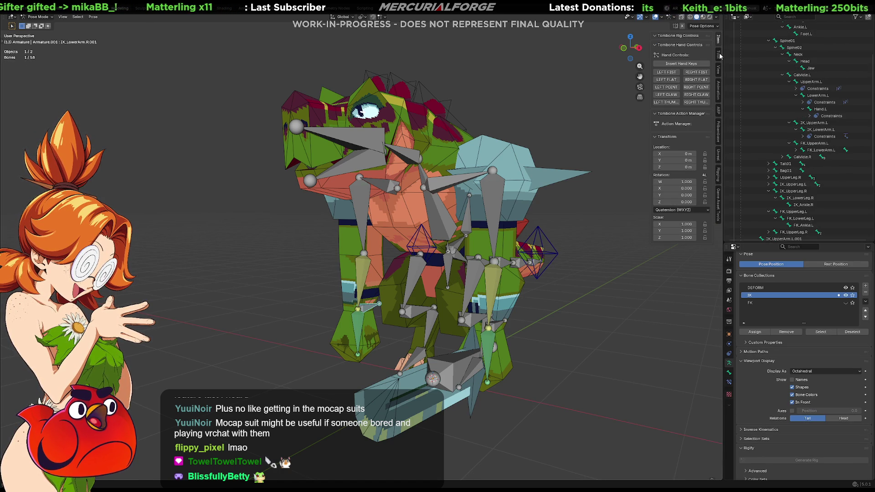
{"action": "mouse_move", "coordinate": [587, 239]}
{"action": "middle_mouse_down"}
{"action": "mouse_move", "coordinate": [509, 261]}
{"action": "mouse_move", "coordinate": [521, 294]}
{"action": "middle_mouse_up"}
{"action": "left_click", "coordinate": [443, 335]}
{"action": "mouse_move", "coordinate": [443, 335]}
{"action": "middle_mouse_down"}
{"action": "mouse_move", "coordinate": [482, 327]}
{"action": "mouse_move", "coordinate": [471, 325]}
{"action": "middle_mouse_up"}
{"action": "scroll", "coordinate": [510, 294], "scroll_direction": "up", "scroll_amount": 3}
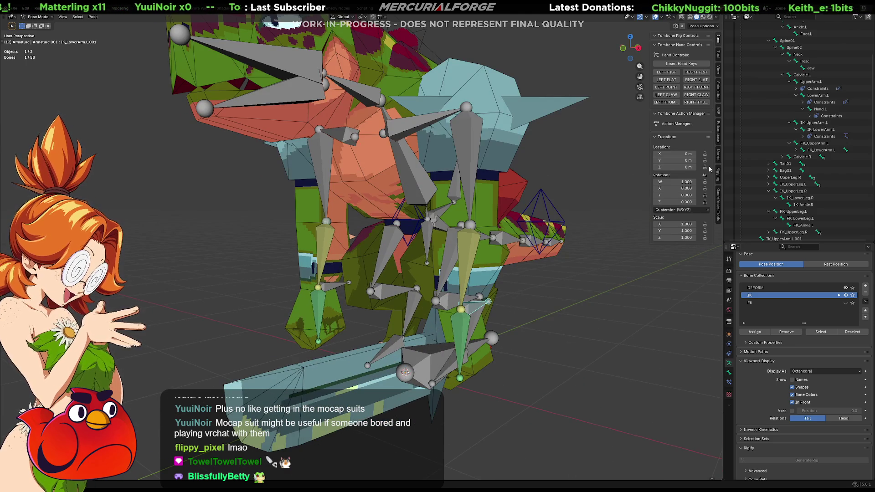
Create an Arrow Single (straight) bone widget for the control, after first trying Circle.
{"action": "left_click", "coordinate": [718, 174]}
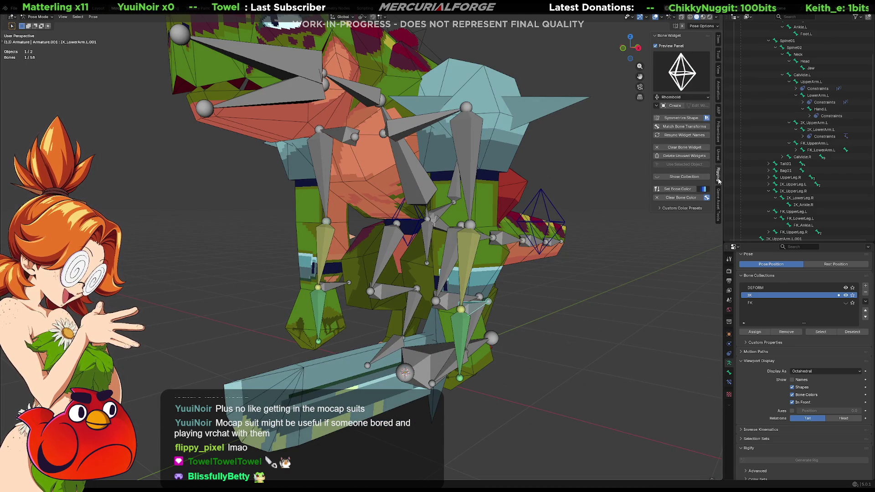
{"action": "left_click", "coordinate": [693, 68]}
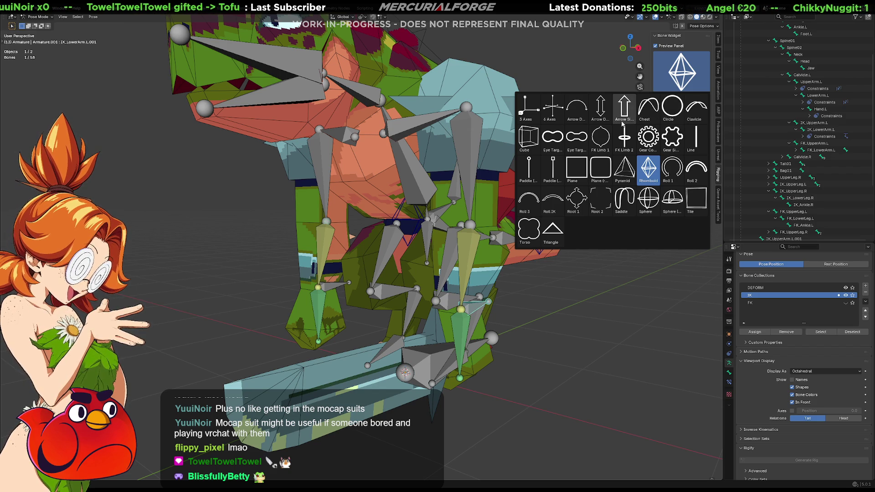
{"action": "left_click", "coordinate": [671, 110]}
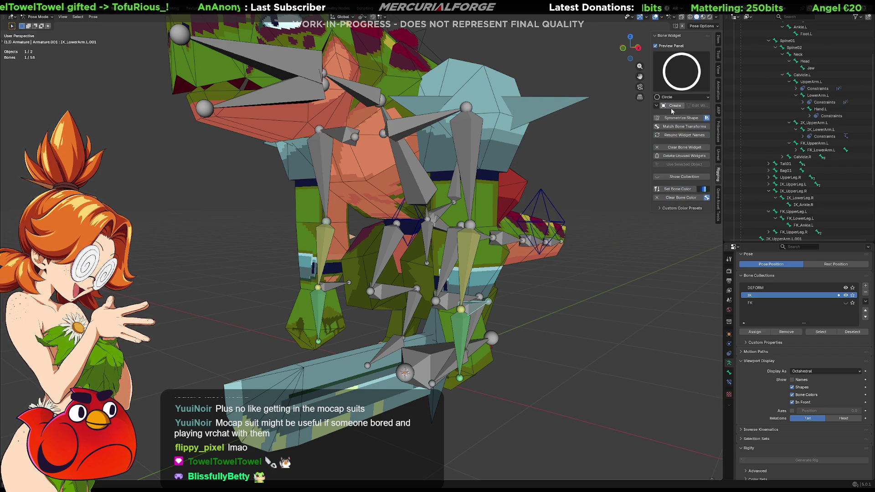
{"action": "left_click", "coordinate": [691, 78]}
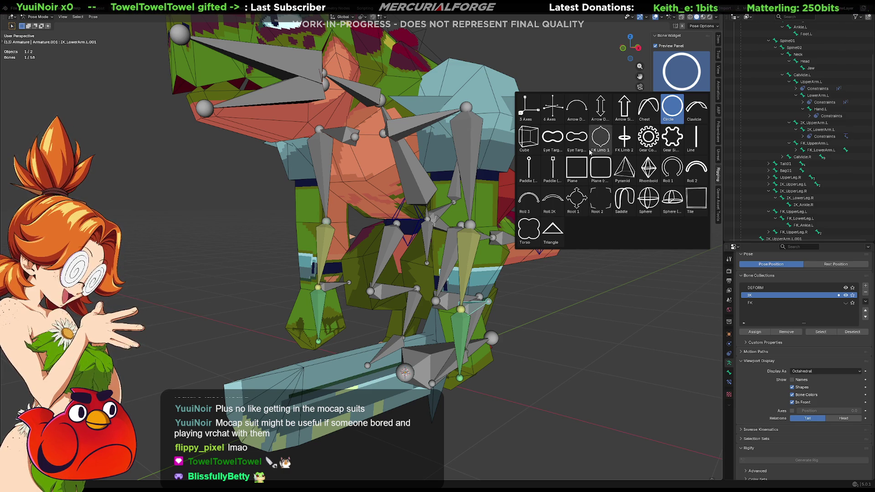
{"action": "left_click", "coordinate": [624, 109]}
{"action": "mouse_move", "coordinate": [613, 156]}
{"action": "middle_mouse_down"}
{"action": "mouse_move", "coordinate": [540, 283]}
{"action": "mouse_move", "coordinate": [544, 338]}
{"action": "middle_mouse_up"}
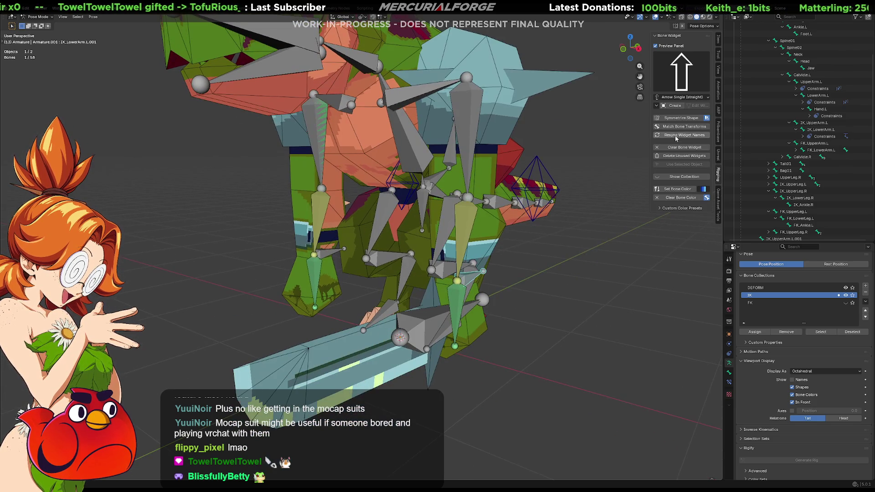
{"action": "left_click", "coordinate": [679, 108]}
Orbit around the rig and reselect the arm control to check its new arrow widget.
{"action": "mouse_move", "coordinate": [567, 278]}
{"action": "middle_mouse_down"}
{"action": "mouse_move", "coordinate": [521, 287]}
{"action": "mouse_move", "coordinate": [512, 278]}
{"action": "middle_mouse_up"}
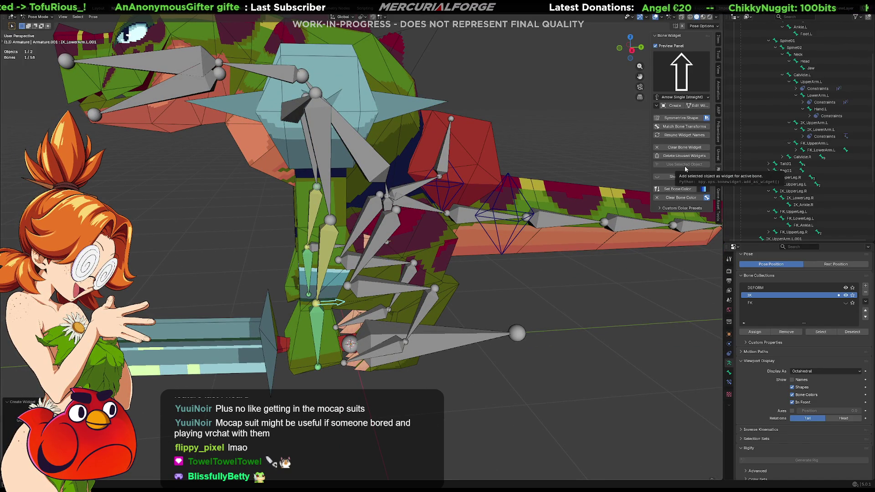
{"action": "mouse_move", "coordinate": [578, 254]}
{"action": "middle_mouse_down"}
{"action": "mouse_move", "coordinate": [580, 287]}
{"action": "mouse_move", "coordinate": [606, 237]}
{"action": "middle_mouse_up"}
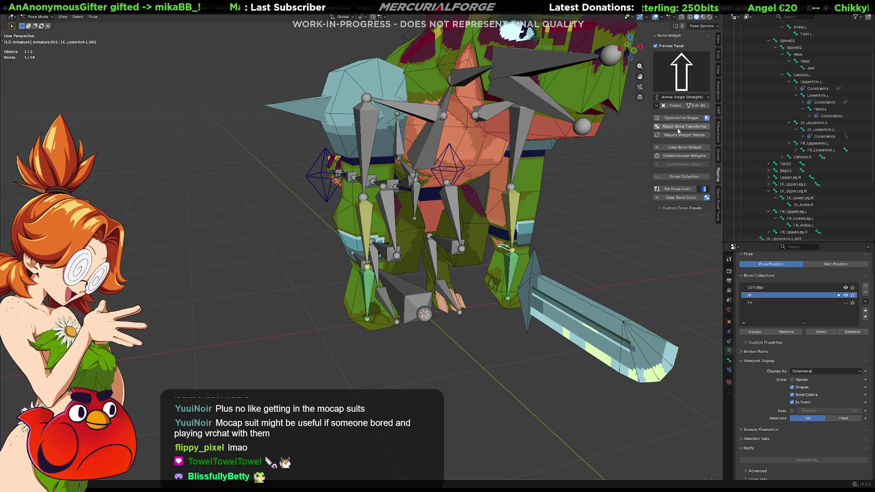
{"action": "mouse_move", "coordinate": [623, 231]}
{"action": "middle_mouse_down"}
{"action": "mouse_move", "coordinate": [592, 236]}
{"action": "mouse_move", "coordinate": [524, 273]}
{"action": "middle_mouse_up"}
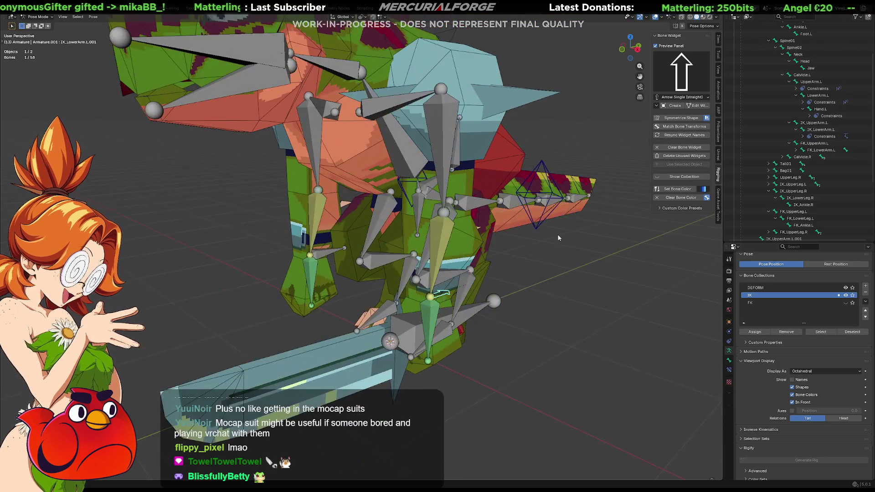
{"action": "left_click", "coordinate": [527, 286]}
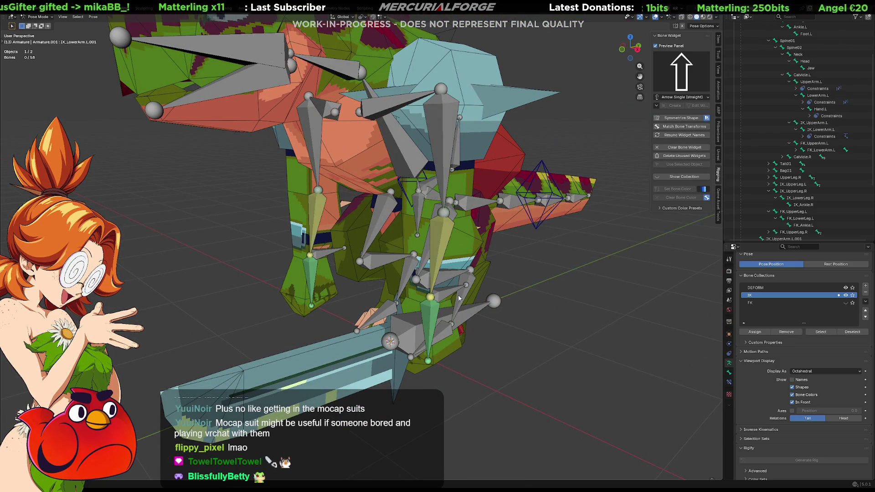
{"action": "left_click", "coordinate": [444, 296]}
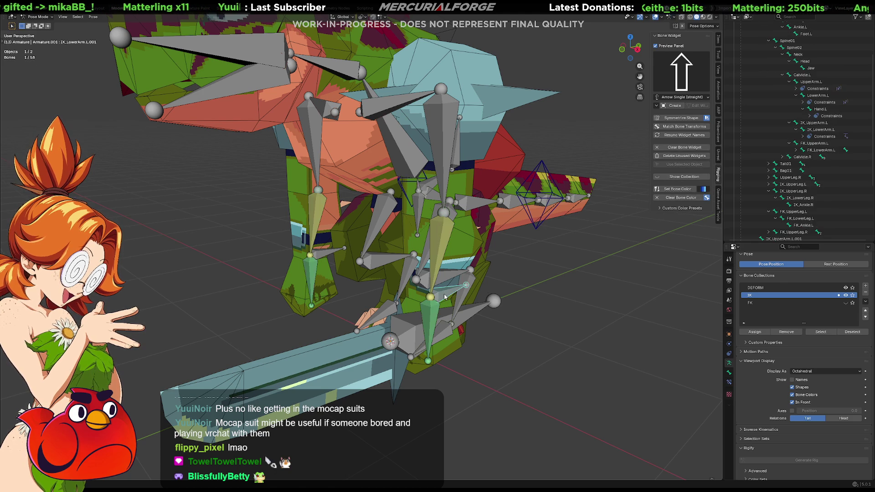
{"action": "scroll", "coordinate": [795, 182], "scroll_direction": "down", "scroll_amount": 5}
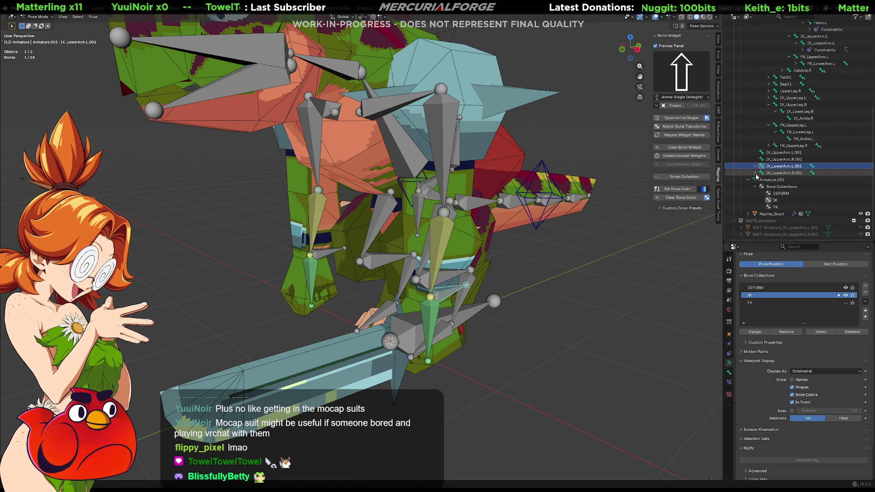
Rename the IK_UpperArm.L.001 bone from the outliner.
{"action": "left_click", "coordinate": [783, 153]}
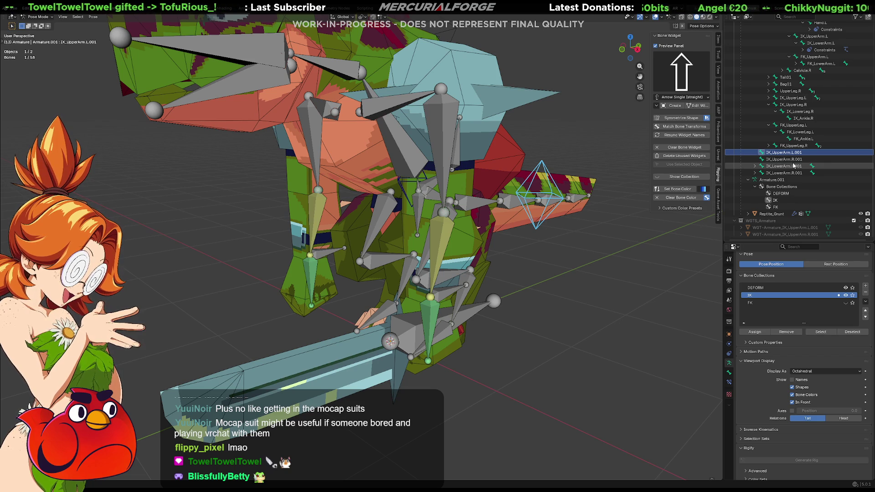
{"action": "key", "text": "F2"}
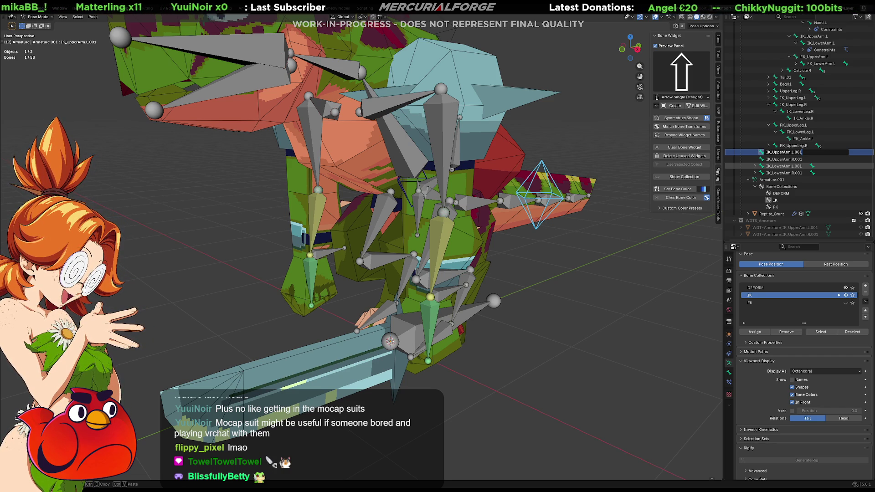
{"action": "key", "text": "Return"}
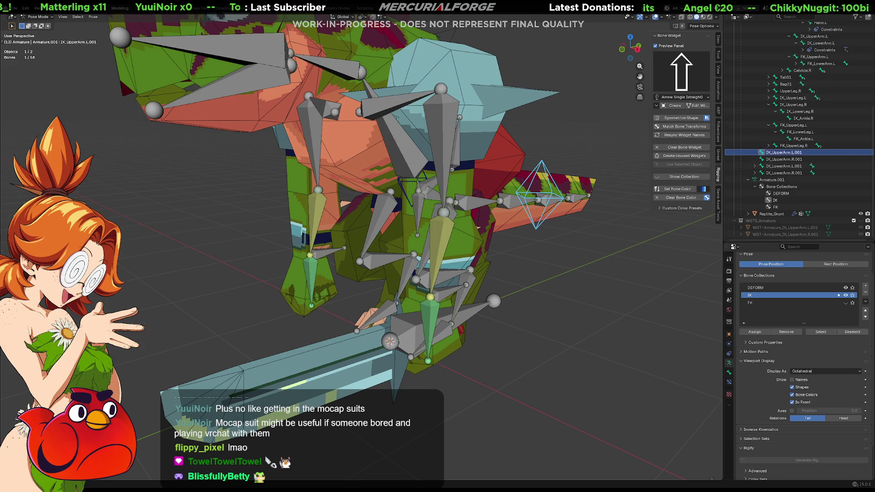
Select the left lower IK control, show its transform values, and start grabbing it.
{"action": "left_click", "coordinate": [446, 299]}
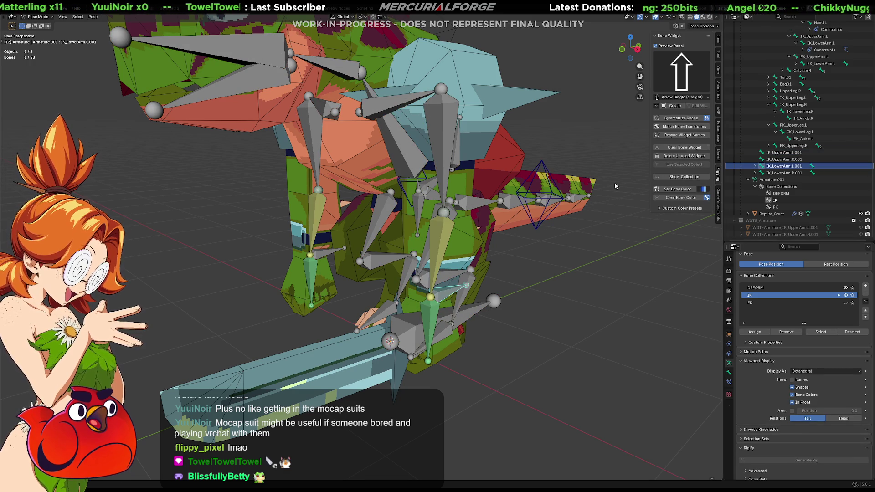
{"action": "left_click", "coordinate": [720, 41]}
{"action": "middle_click_drag", "start_coordinate": [589, 238], "coordinate": [555, 262]}
{"action": "key", "text": "g"}
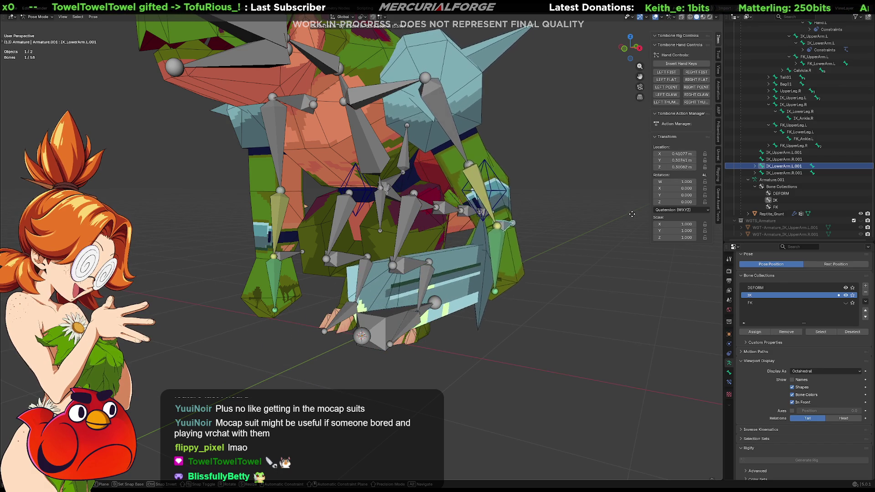
Drop the left IK hand control and move the right one slightly up-left.
{"action": "left_click", "coordinate": [297, 191]}
{"action": "mouse_move", "coordinate": [297, 192]}
{"action": "middle_mouse_down"}
{"action": "mouse_move", "coordinate": [311, 251]}
{"action": "mouse_move", "coordinate": [298, 258]}
{"action": "middle_mouse_up"}
{"action": "left_click", "coordinate": [297, 257]}
{"action": "key", "text": "g"}
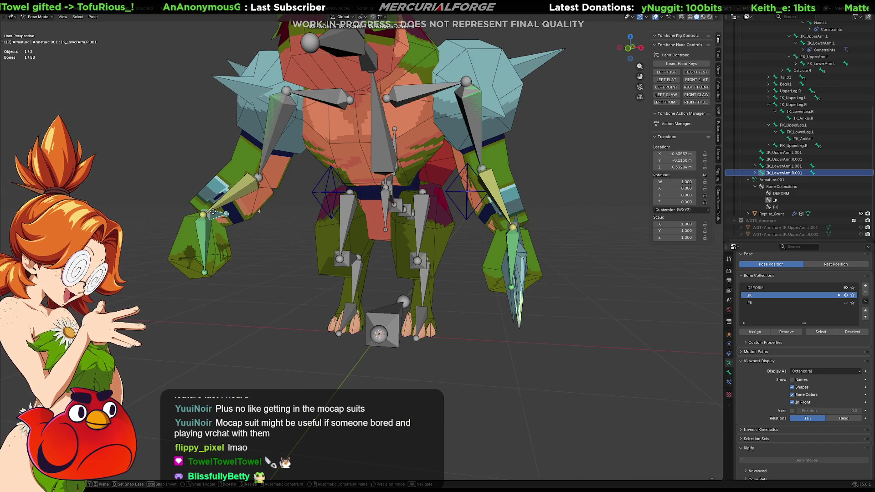
{"action": "left_click", "coordinate": [216, 210]}
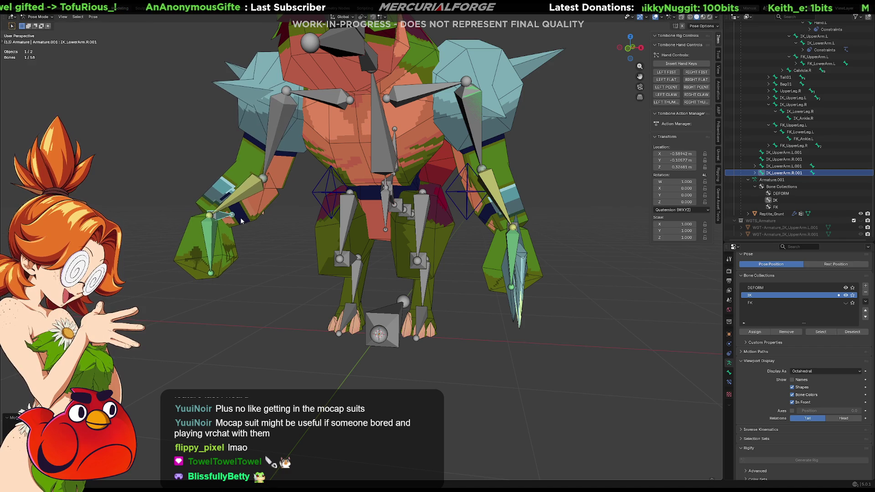
Swap IK for FK visibility and give UpperArm.L, LowerArm.L and Hand.L Copy Transforms from their FK bones.
{"action": "left_click", "coordinate": [845, 295]}
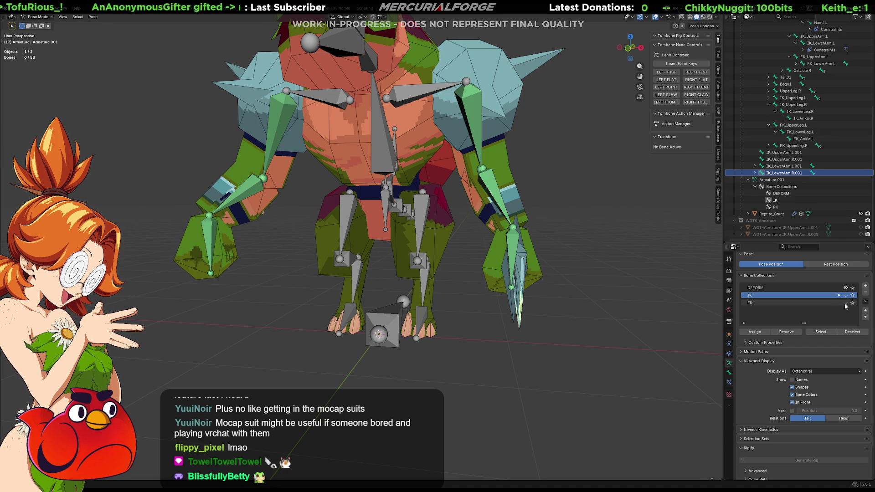
{"action": "left_click", "coordinate": [846, 303]}
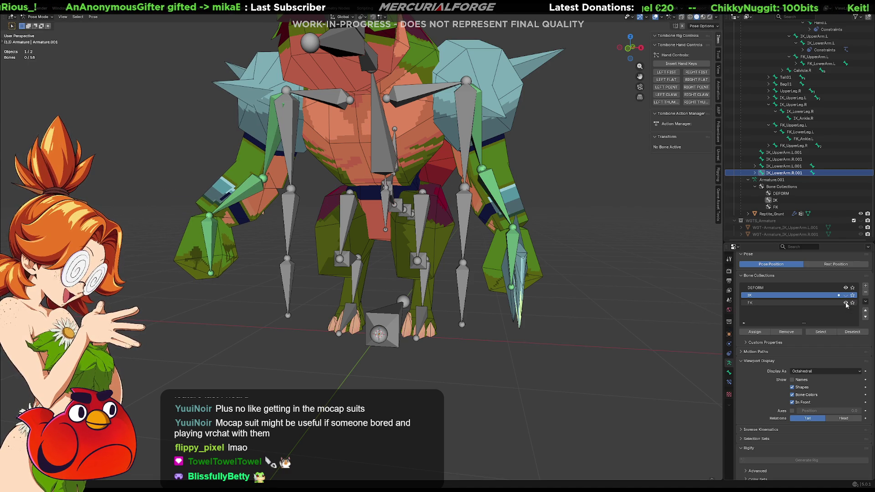
{"action": "left_click", "coordinate": [463, 120]}
{"action": "left_click", "coordinate": [477, 126], "text": "shift"}
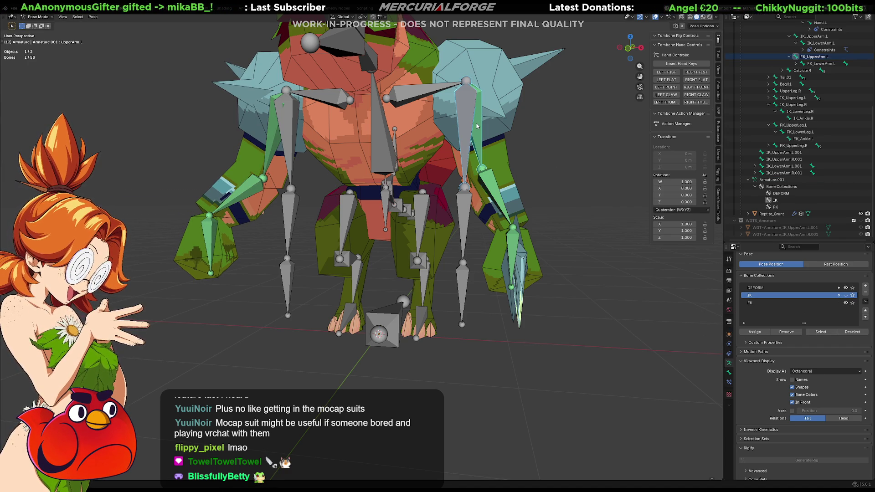
{"action": "key", "text": "ctrl+shift+c"}
{"action": "left_click", "coordinate": [501, 146]}
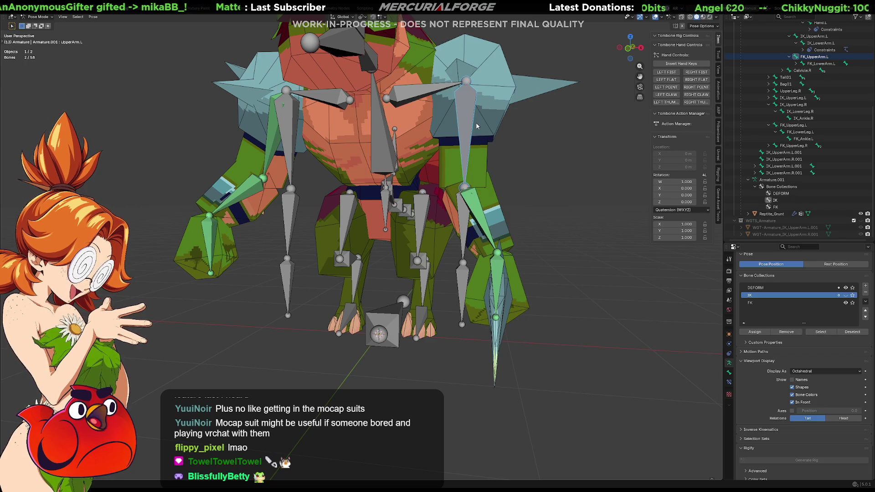
{"action": "left_click", "coordinate": [462, 214]}
{"action": "left_click", "coordinate": [477, 211], "text": "shift"}
{"action": "key", "text": "ctrl+shift+c"}
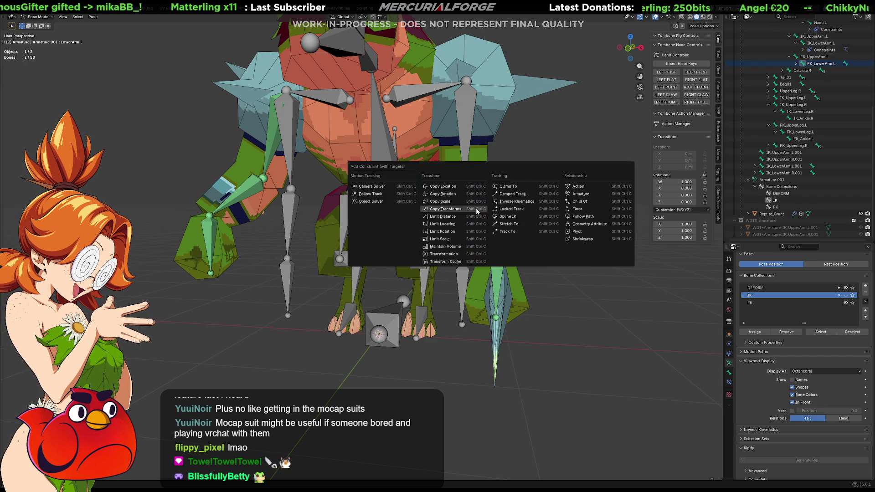
{"action": "left_click", "coordinate": [477, 211]}
{"action": "middle_click_drag", "start_coordinate": [469, 271], "coordinate": [494, 271]}
{"action": "left_click", "coordinate": [495, 271]}
{"action": "left_click", "coordinate": [494, 271]}
{"action": "left_click", "coordinate": [494, 271], "text": "shift"}
{"action": "key", "text": "shift+ctrl+c"}
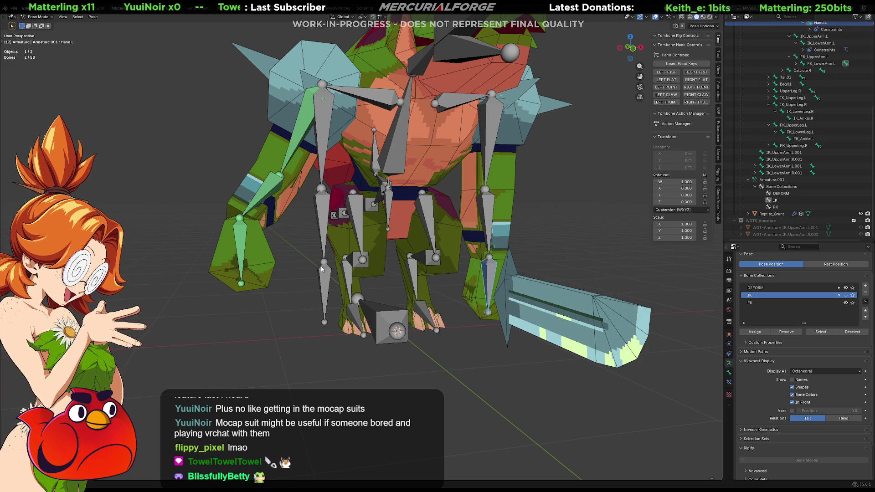
Give UpperArm.R, LowerArm.R and Hand.R Copy Transforms constraints targeting their FK bones.
{"action": "left_click", "coordinate": [312, 128]}
{"action": "left_click", "coordinate": [312, 128], "text": "shift"}
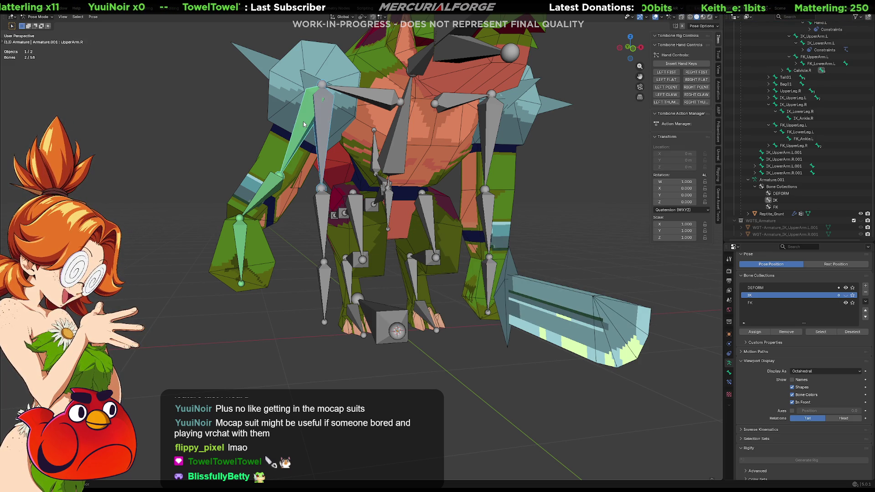
{"action": "key", "text": "shift+ctrl+c"}
{"action": "left_click", "coordinate": [304, 121]}
{"action": "left_click", "coordinate": [323, 217]}
{"action": "left_click", "coordinate": [310, 208], "text": "shift"}
{"action": "key", "text": "shift+ctrl+c"}
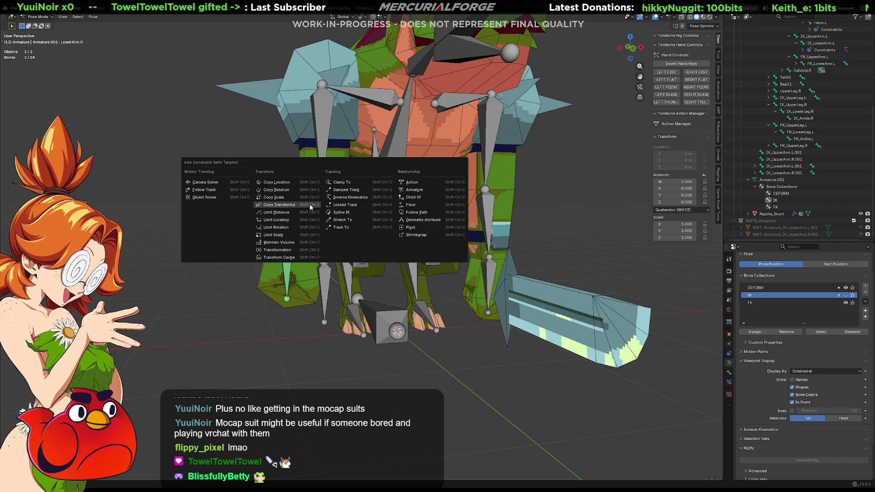
{"action": "left_click", "coordinate": [311, 208]}
{"action": "left_click", "coordinate": [323, 280]}
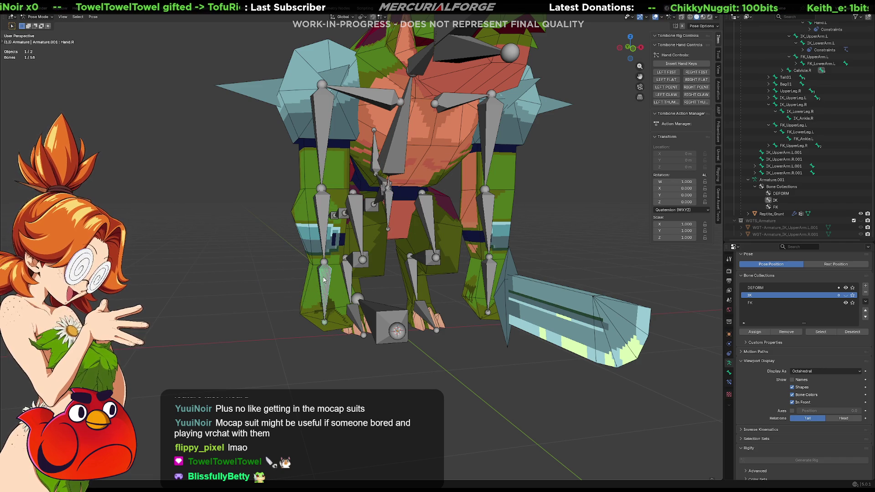
{"action": "left_click", "coordinate": [324, 280], "text": "shift"}
{"action": "key", "text": "shift+ctrl+c"}
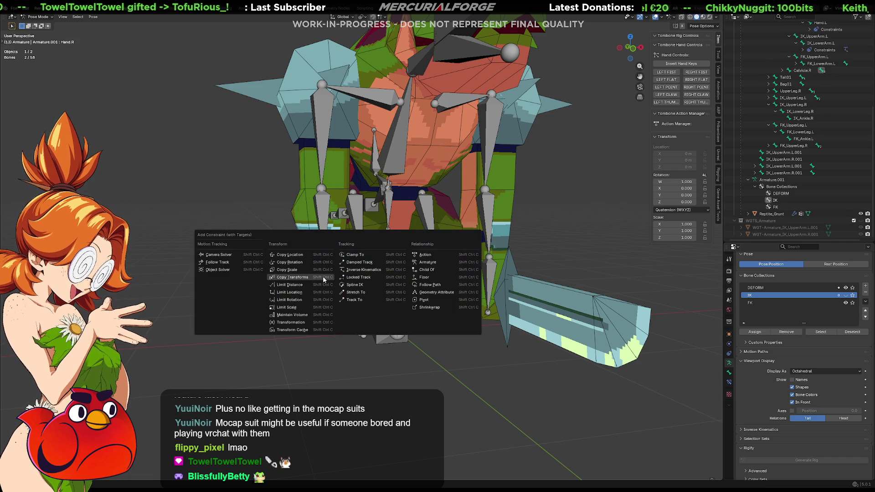
{"action": "left_click", "coordinate": [323, 280]}
Clear the selection, show the IK collection again, and review Hand.R's two Copy Transforms constraints.
{"action": "left_click", "coordinate": [552, 235]}
{"action": "mouse_move", "coordinate": [552, 236]}
{"action": "middle_mouse_down"}
{"action": "mouse_move", "coordinate": [501, 239]}
{"action": "mouse_move", "coordinate": [529, 241]}
{"action": "middle_mouse_up"}
{"action": "left_click", "coordinate": [845, 296]}
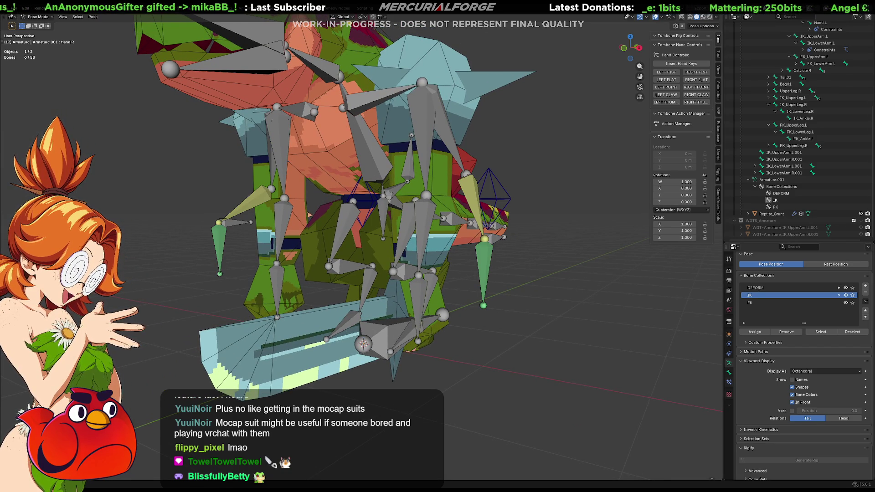
{"action": "left_click", "coordinate": [729, 382]}
{"action": "mouse_move", "coordinate": [679, 349]}
{"action": "middle_mouse_down"}
{"action": "mouse_move", "coordinate": [589, 270]}
{"action": "mouse_move", "coordinate": [542, 273]}
{"action": "mouse_move", "coordinate": [553, 268]}
{"action": "middle_mouse_up"}
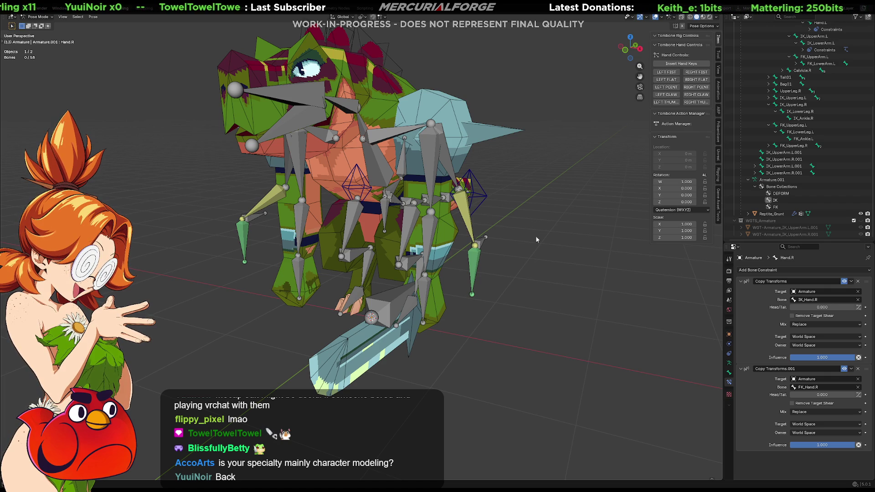
{"action": "mouse_move", "coordinate": [518, 295]}
{"action": "middle_mouse_down"}
{"action": "mouse_move", "coordinate": [546, 267]}
{"action": "mouse_move", "coordinate": [543, 275]}
{"action": "middle_mouse_up"}
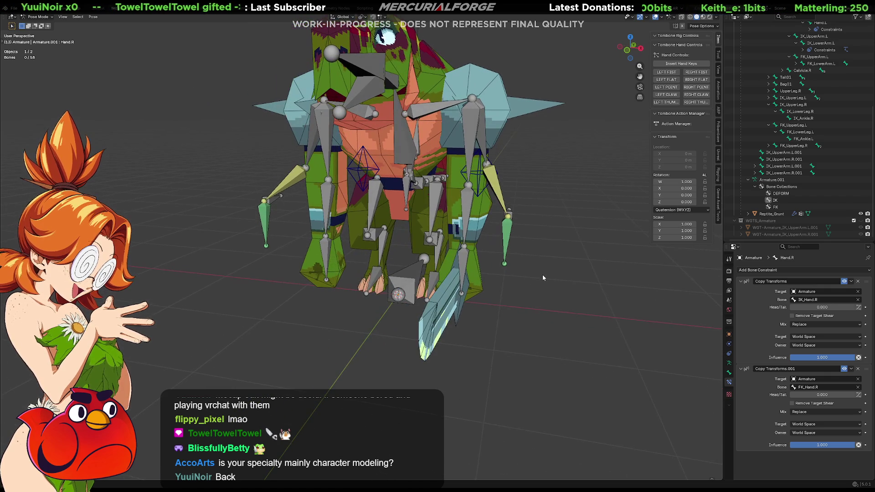
{"action": "left_click", "coordinate": [408, 277]}
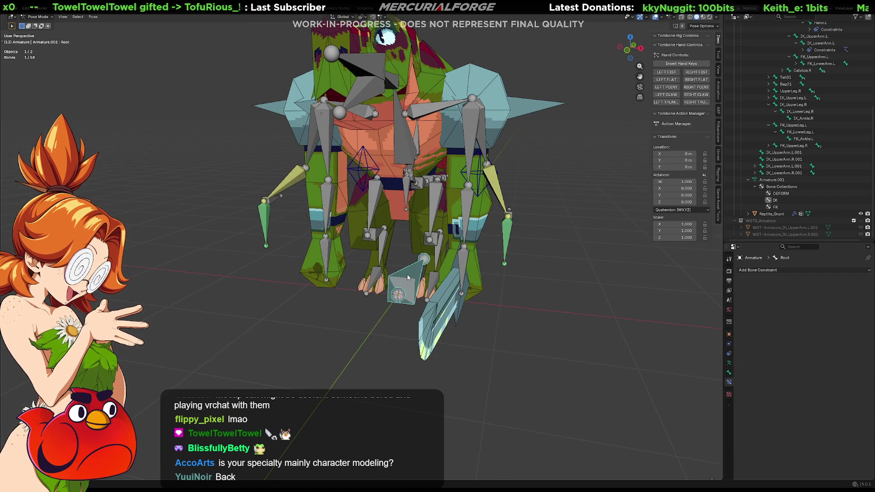
Scroll the Outliner to the top, reselect the Root bone, and orbit until the character faces the view.
{"action": "scroll", "coordinate": [795, 169], "scroll_direction": "up", "scroll_amount": 7}
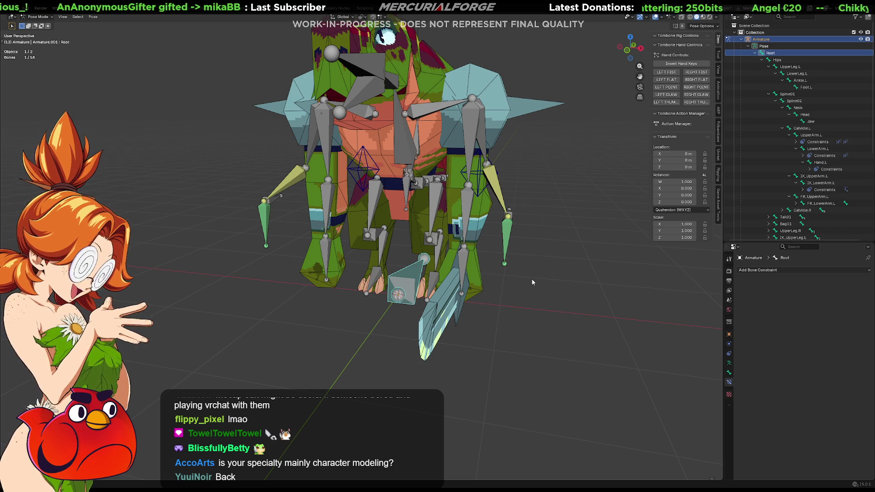
{"action": "left_click", "coordinate": [422, 310]}
{"action": "left_click", "coordinate": [407, 291]}
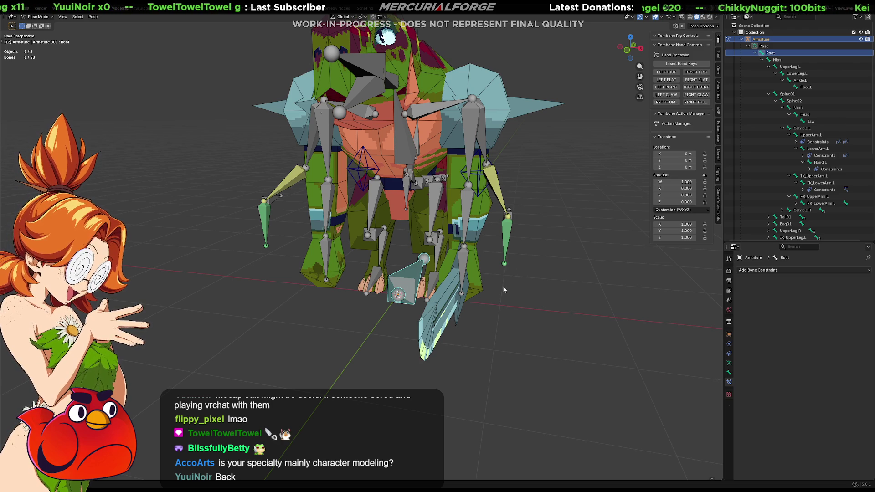
{"action": "middle_click_drag", "start_coordinate": [502, 290], "coordinate": [531, 295]}
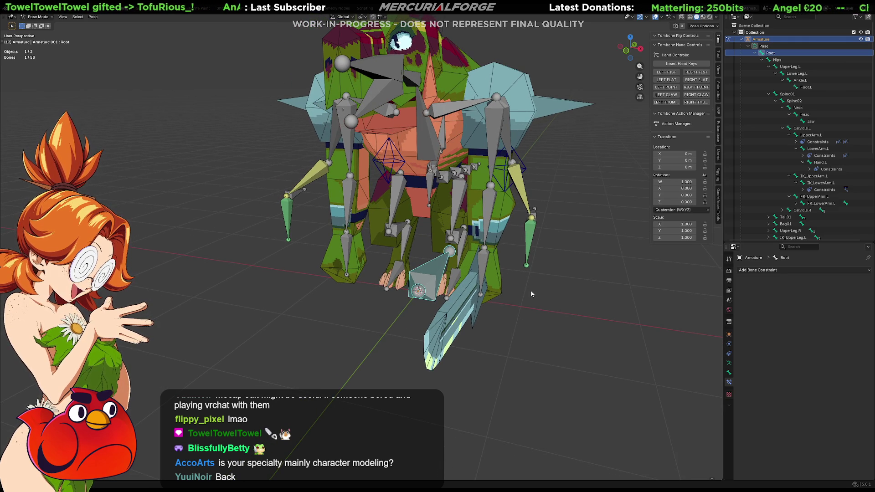
{"action": "mouse_move", "coordinate": [531, 290]}
{"action": "middle_mouse_down"}
{"action": "mouse_move", "coordinate": [559, 292]}
{"action": "mouse_move", "coordinate": [520, 293]}
{"action": "middle_mouse_up"}
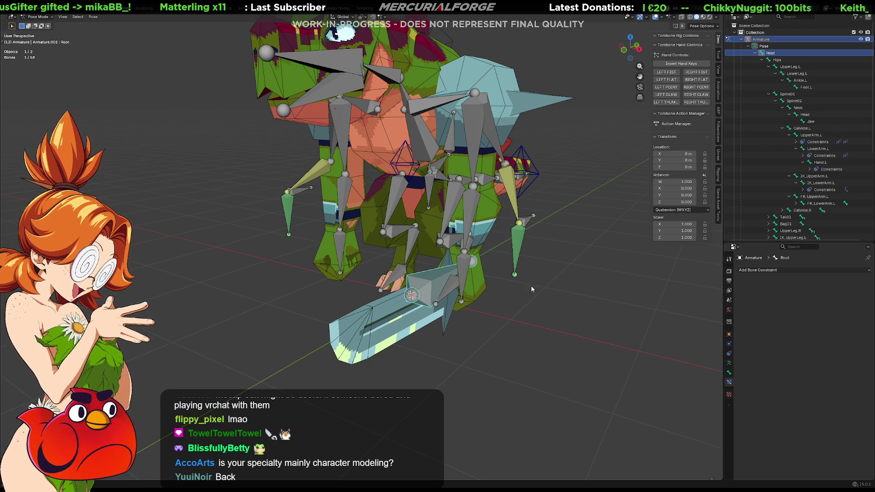
{"action": "mouse_move", "coordinate": [465, 267]}
{"action": "middle_mouse_down"}
{"action": "mouse_move", "coordinate": [436, 272]}
{"action": "mouse_move", "coordinate": [433, 288]}
{"action": "mouse_move", "coordinate": [440, 278]}
{"action": "mouse_move", "coordinate": [397, 199]}
{"action": "mouse_move", "coordinate": [432, 272]}
{"action": "mouse_move", "coordinate": [390, 256]}
{"action": "mouse_move", "coordinate": [400, 256]}
{"action": "mouse_move", "coordinate": [277, 243]}
{"action": "mouse_move", "coordinate": [329, 244]}
{"action": "mouse_move", "coordinate": [452, 283]}
{"action": "mouse_move", "coordinate": [492, 274]}
{"action": "mouse_move", "coordinate": [409, 270]}
{"action": "middle_mouse_up"}
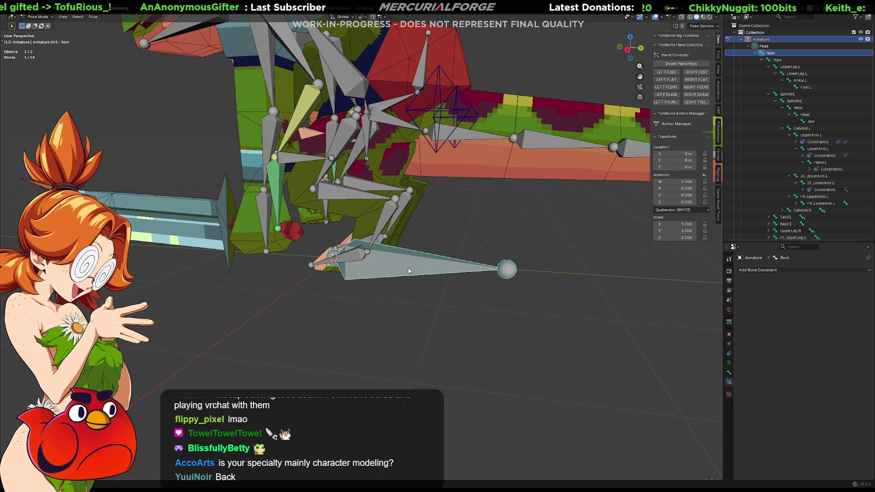
Enter Edit Mode and duplicate the Root bone, leaving the copy in place.
{"action": "key", "text": "Tab"}
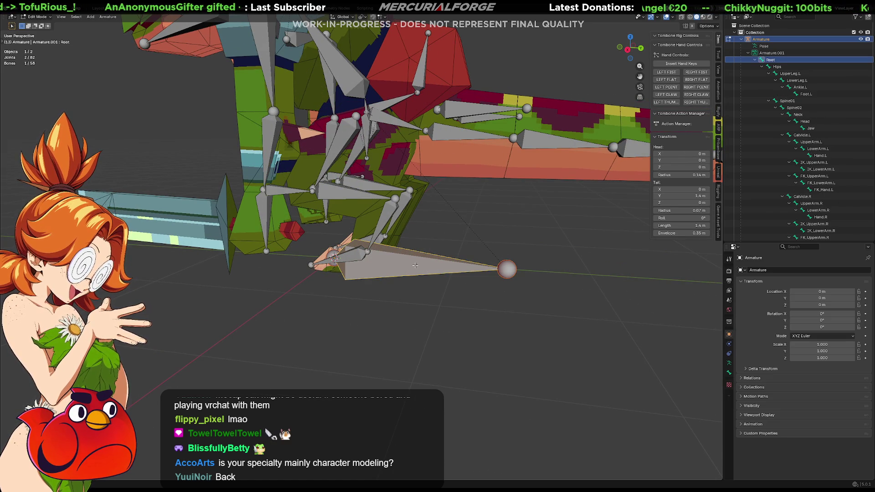
{"action": "key", "text": "shift+d"}
{"action": "right_click", "coordinate": [414, 265]}
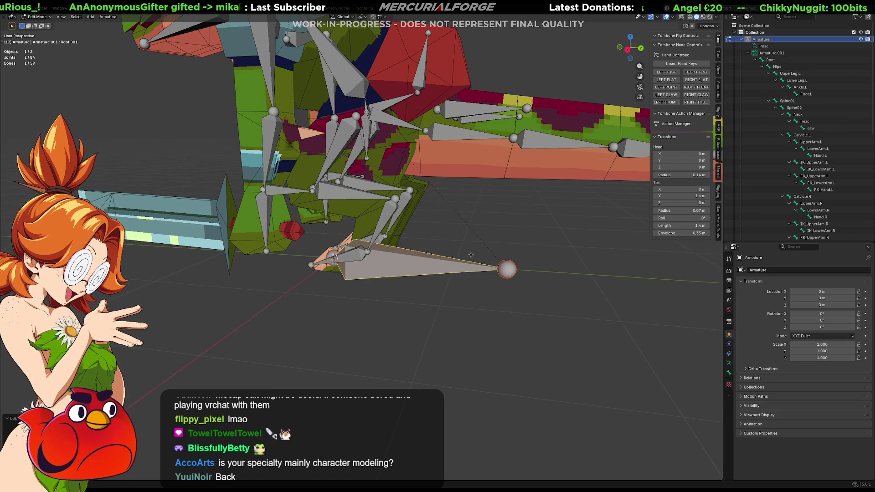
Delete the duplicate Root.001 bone and reselect the original Root.
{"action": "left_click", "coordinate": [761, 66]}
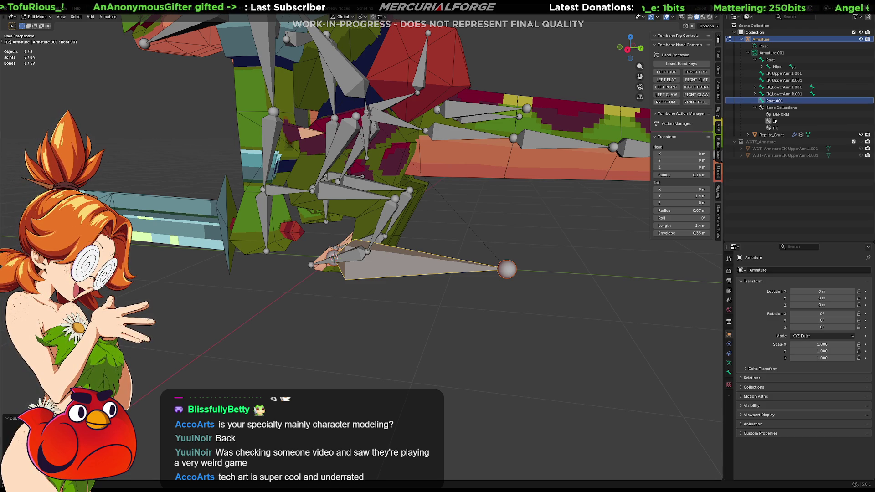
{"action": "left_click", "coordinate": [770, 101]}
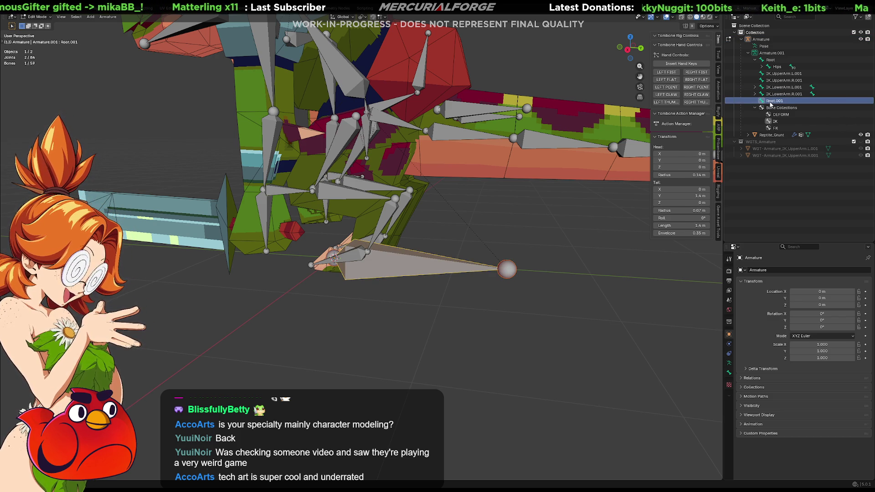
{"action": "right_click", "coordinate": [770, 102]}
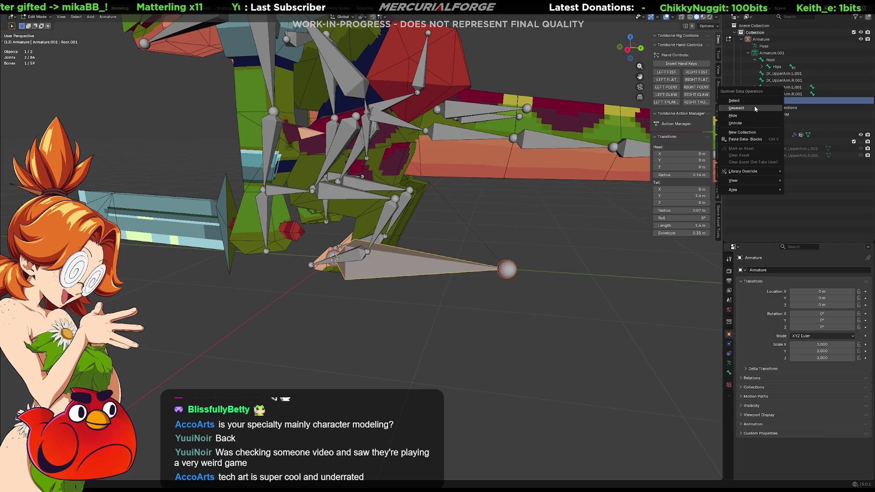
{"action": "left_click", "coordinate": [371, 265]}
{"action": "left_click", "coordinate": [401, 273]}
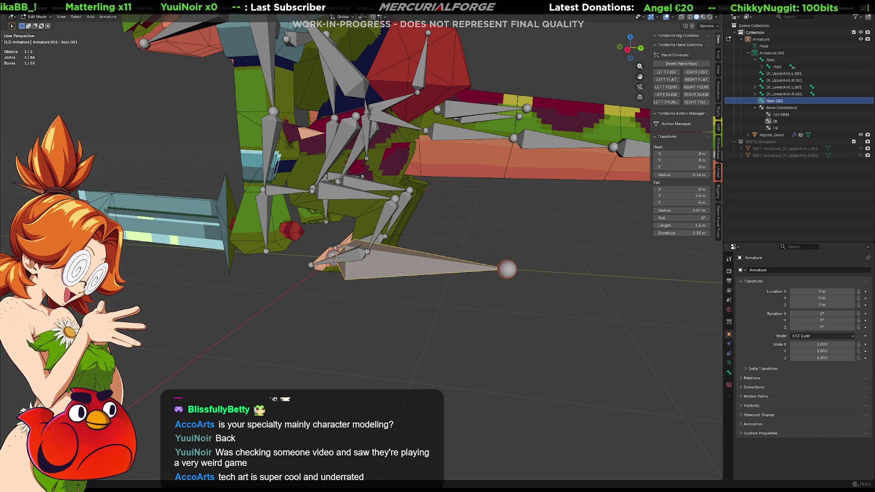
{"action": "key", "text": "x"}
{"action": "left_click", "coordinate": [401, 276]}
{"action": "left_click", "coordinate": [798, 61]}
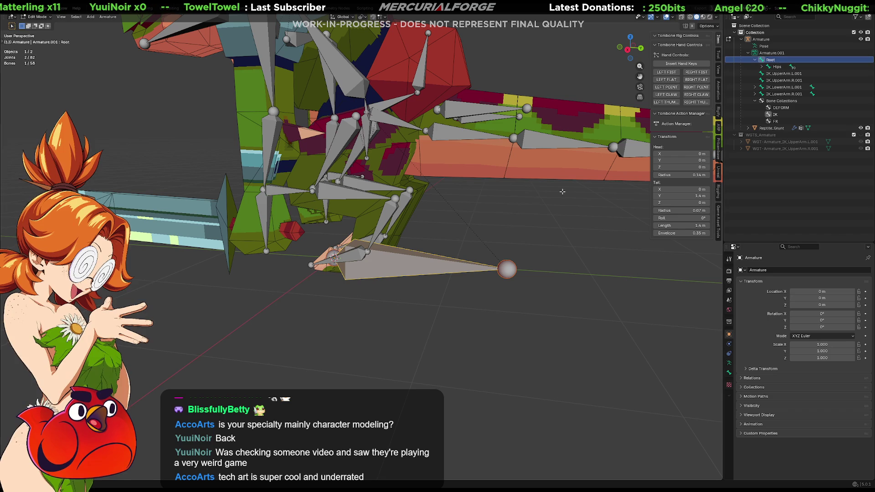
{"action": "mouse_move", "coordinate": [443, 234]}
{"action": "middle_mouse_down"}
{"action": "mouse_move", "coordinate": [484, 227]}
{"action": "mouse_move", "coordinate": [437, 232]}
{"action": "mouse_move", "coordinate": [489, 236]}
{"action": "mouse_move", "coordinate": [453, 234]}
{"action": "mouse_move", "coordinate": [456, 244]}
{"action": "mouse_move", "coordinate": [465, 239]}
{"action": "middle_mouse_up"}
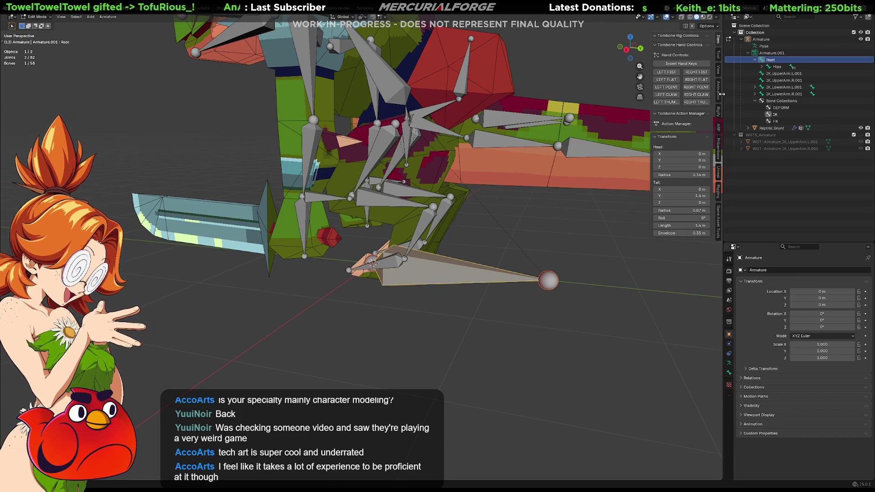
Choose the Root 1 arrow-circle widget and create it on the Root bone in Pose Mode.
{"action": "left_click", "coordinate": [718, 191]}
{"action": "left_click", "coordinate": [689, 67]}
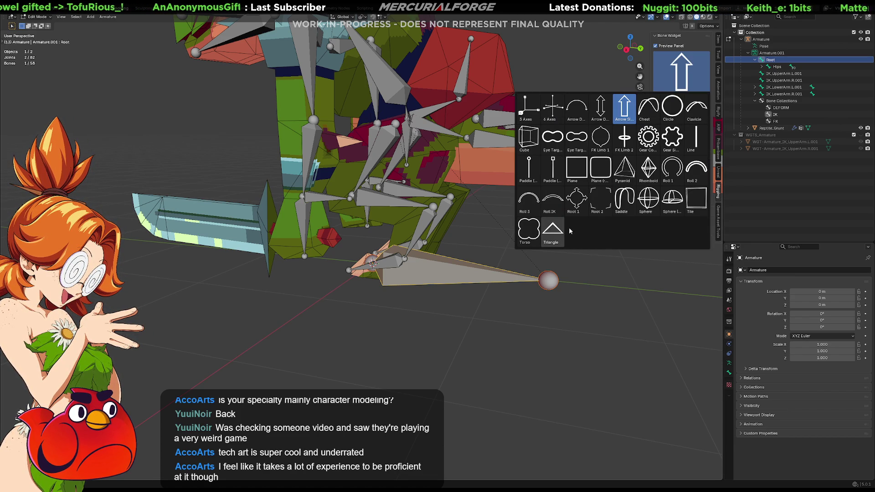
{"action": "left_click", "coordinate": [574, 207]}
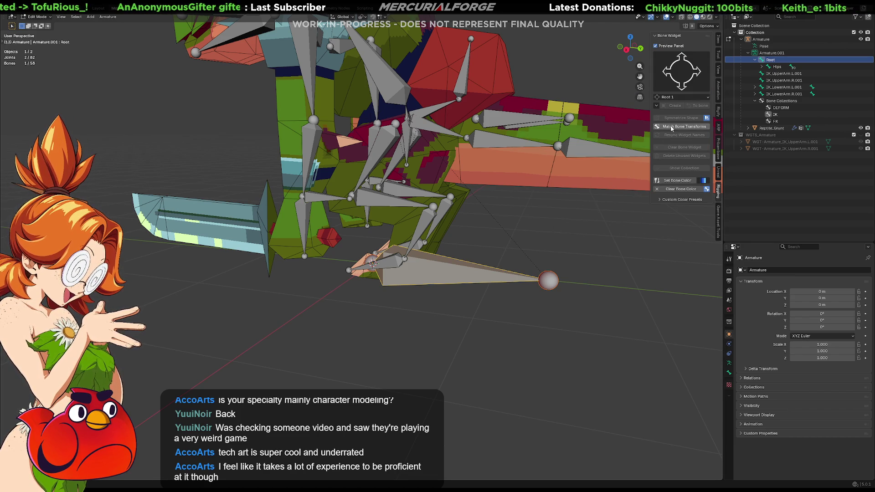
{"action": "key", "text": "Tab"}
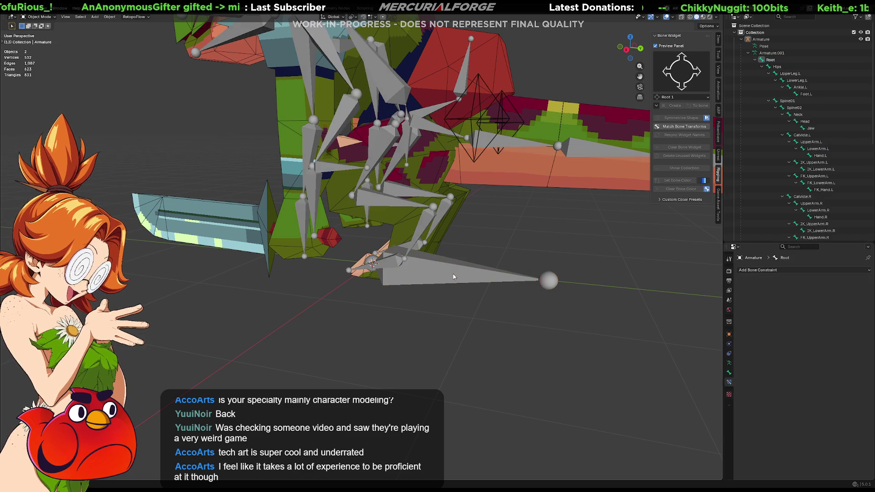
{"action": "left_click", "coordinate": [454, 276]}
{"action": "key", "text": "ctrl+Tab"}
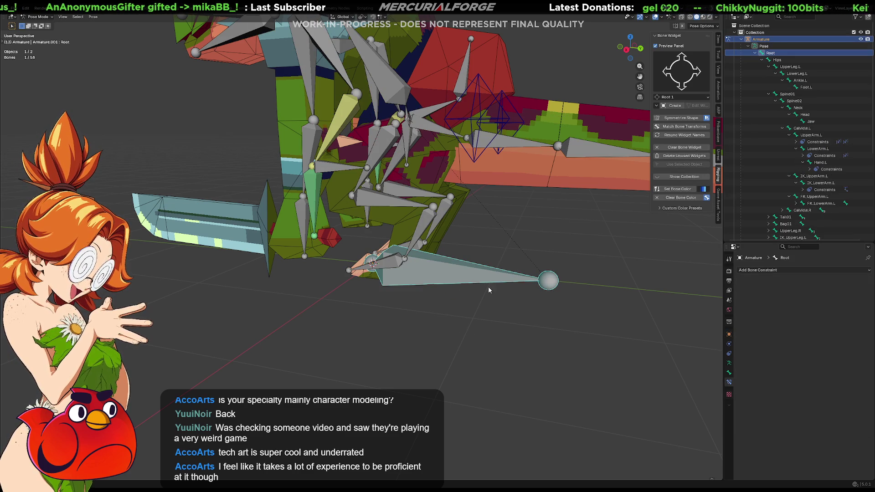
{"action": "left_click", "coordinate": [674, 105]}
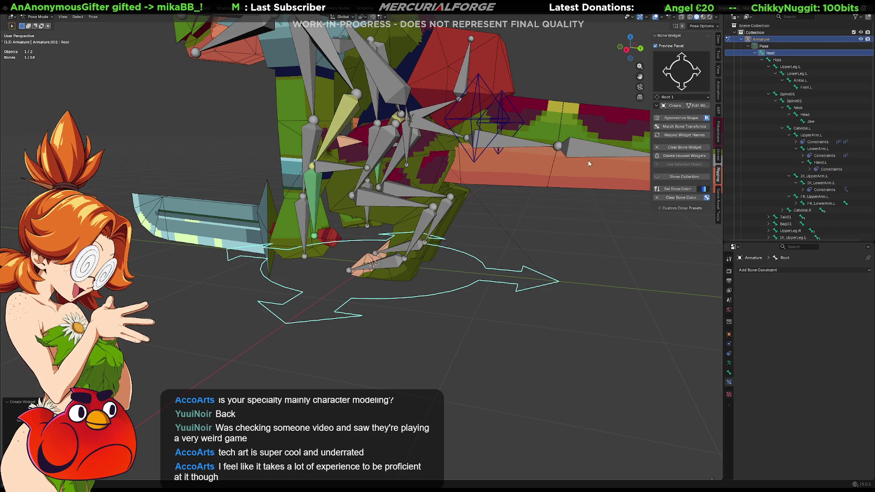
Orbit to a frontal view and open the Root bone's properties to review it.
{"action": "scroll", "coordinate": [459, 284], "scroll_direction": "down", "scroll_amount": 5}
{"action": "mouse_move", "coordinate": [458, 283]}
{"action": "middle_mouse_down"}
{"action": "mouse_move", "coordinate": [438, 287]}
{"action": "mouse_move", "coordinate": [466, 290]}
{"action": "mouse_move", "coordinate": [573, 248]}
{"action": "mouse_move", "coordinate": [487, 256]}
{"action": "middle_mouse_up"}
{"action": "scroll", "coordinate": [486, 253], "scroll_direction": "up", "scroll_amount": 2}
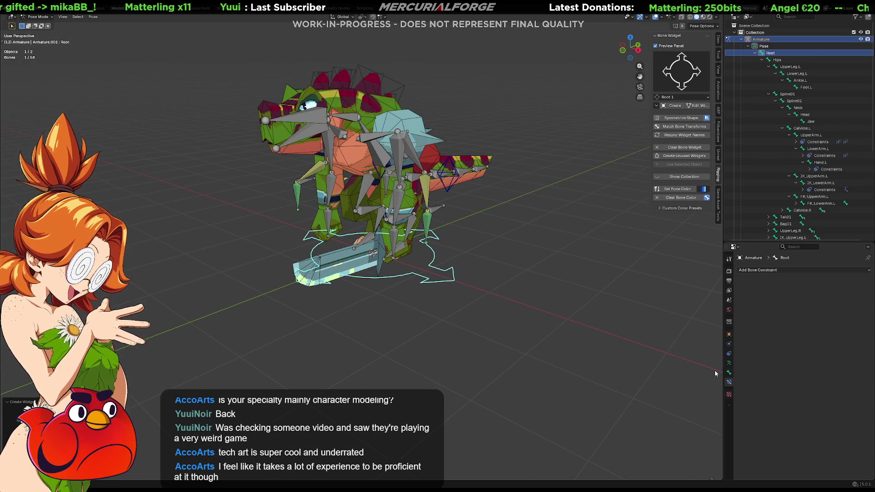
{"action": "left_click", "coordinate": [729, 373]}
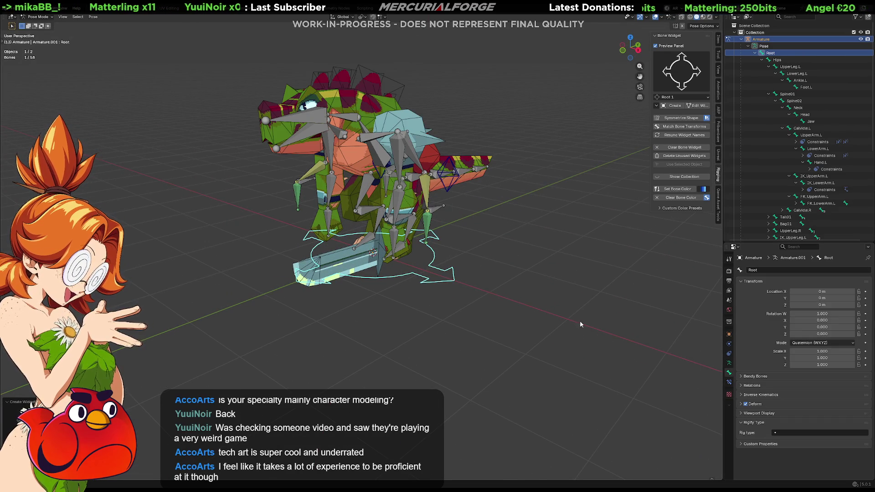
{"action": "scroll", "coordinate": [562, 312], "scroll_direction": "up", "scroll_amount": 3}
{"action": "middle_click_drag", "start_coordinate": [544, 313], "coordinate": [544, 318]}
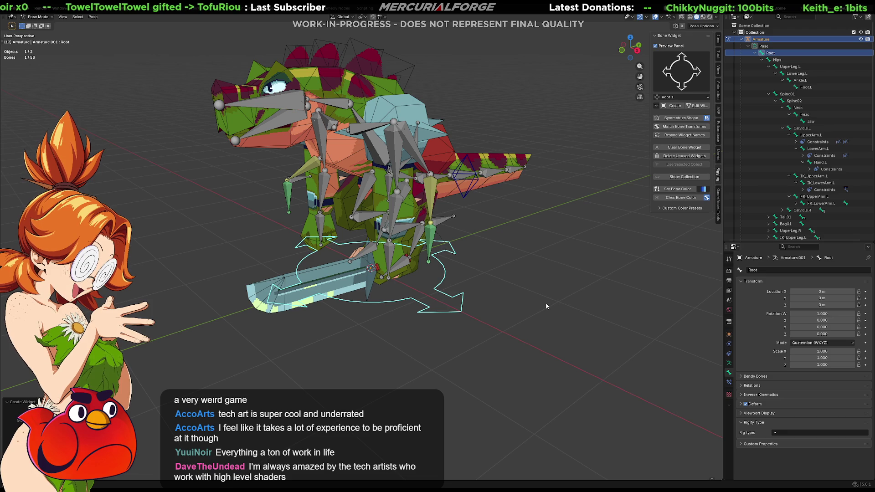
{"action": "scroll", "coordinate": [543, 294], "scroll_direction": "up", "scroll_amount": 4}
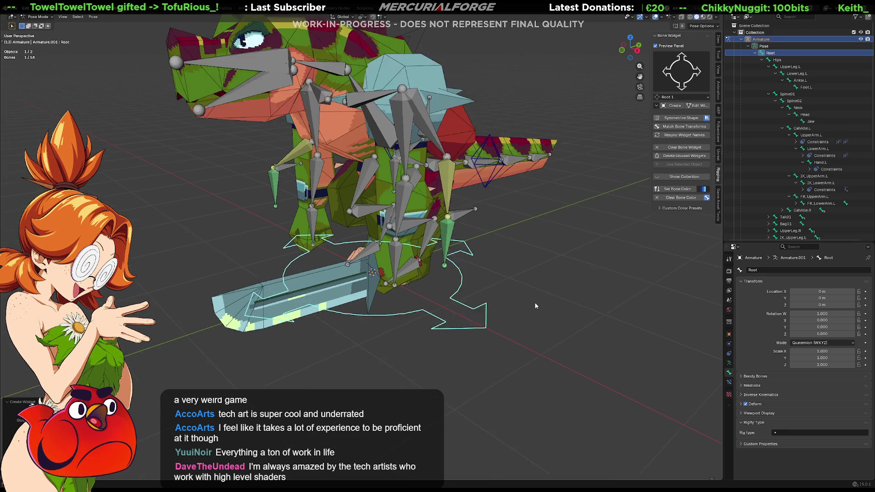
{"action": "mouse_move", "coordinate": [563, 306]}
{"action": "middle_mouse_down"}
{"action": "mouse_move", "coordinate": [582, 297]}
{"action": "mouse_move", "coordinate": [546, 289]}
{"action": "mouse_move", "coordinate": [574, 319]}
{"action": "middle_mouse_up"}
Add a new custom property, 'prop', to the Root bone's Custom Properties.
{"action": "left_click", "coordinate": [740, 444]}
{"action": "left_click", "coordinate": [757, 452]}
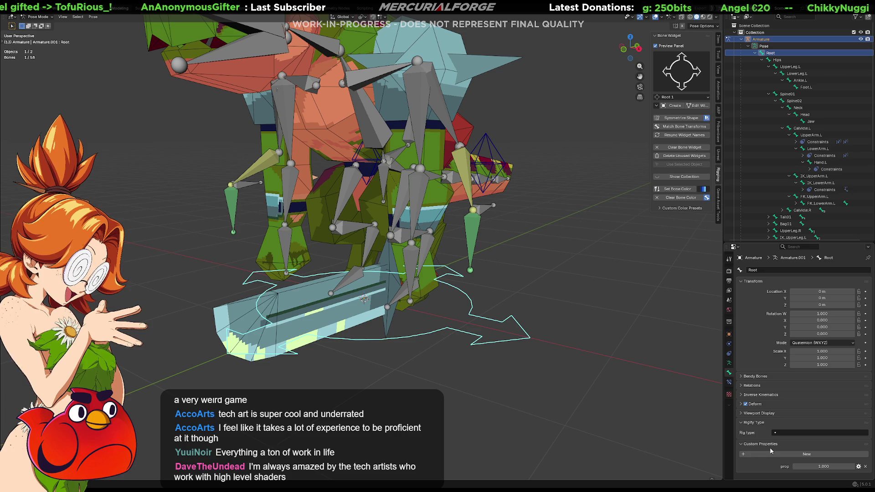
{"action": "left_click", "coordinate": [858, 467]}
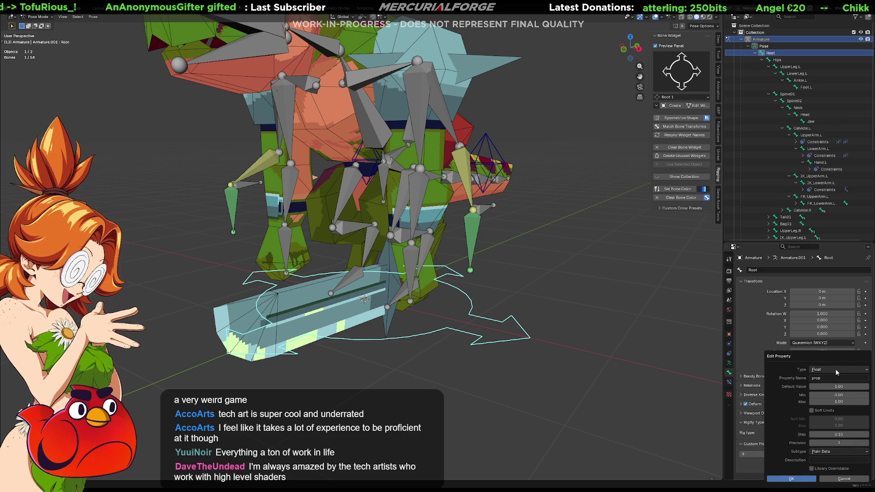
Try renaming the property to Arm_FK as a Boolean, then dismiss without applying, leaving prop at 1.000.
{"action": "left_click", "coordinate": [851, 378]}
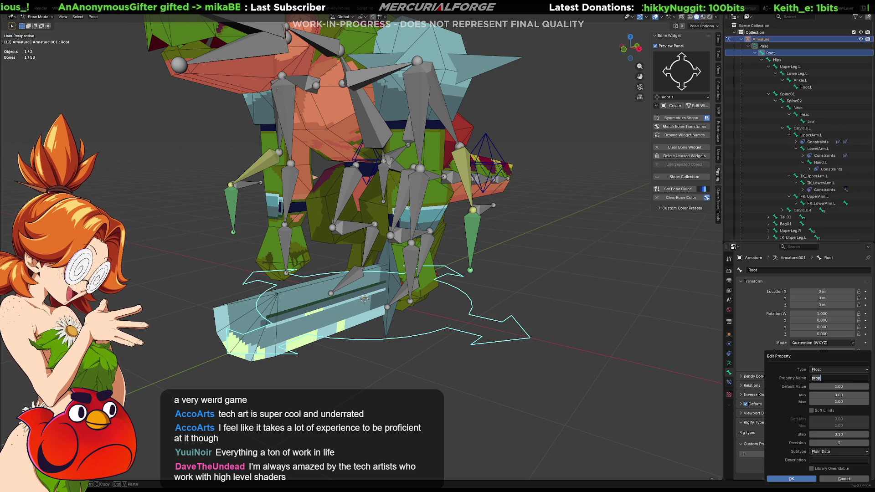
{"action": "left_click", "coordinate": [864, 370]}
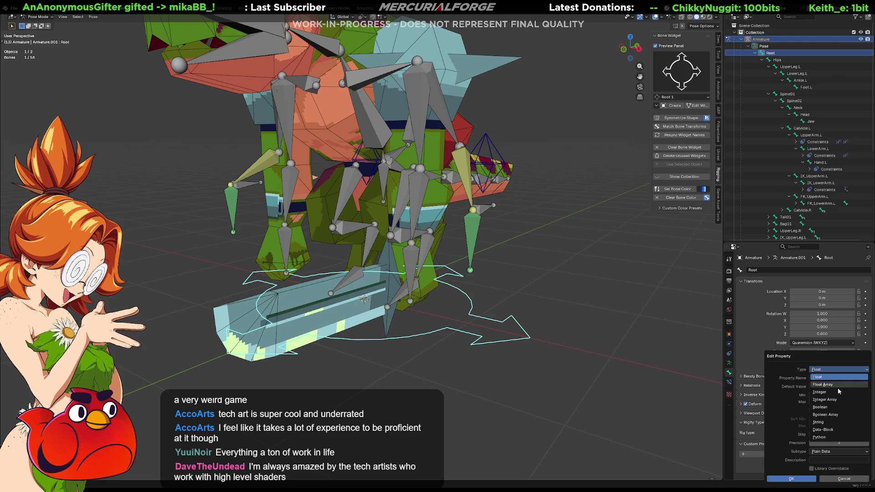
{"action": "left_click", "coordinate": [833, 407]}
{"action": "left_click", "coordinate": [831, 378]}
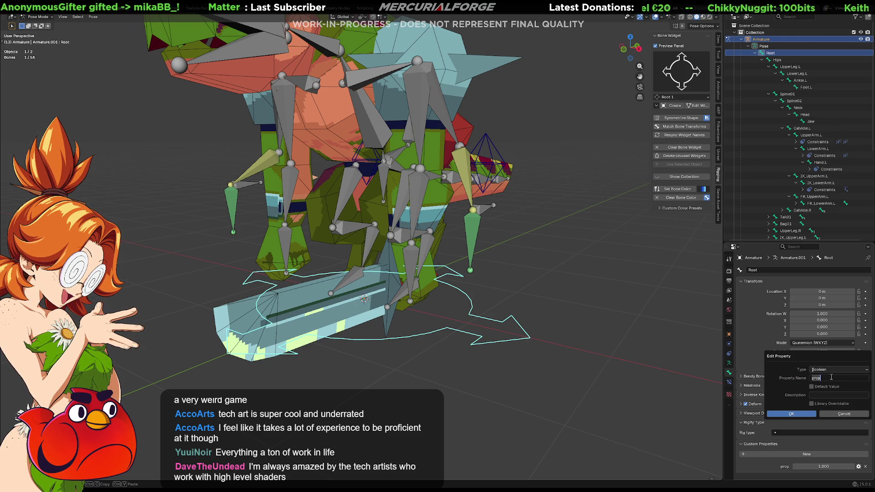
{"action": "type", "text": "Arm"}
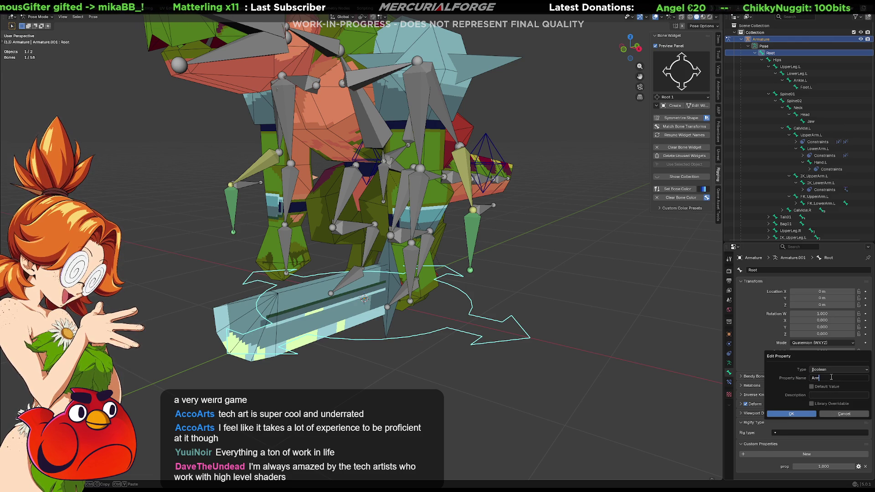
{"action": "type", "text": "_FK_L"}
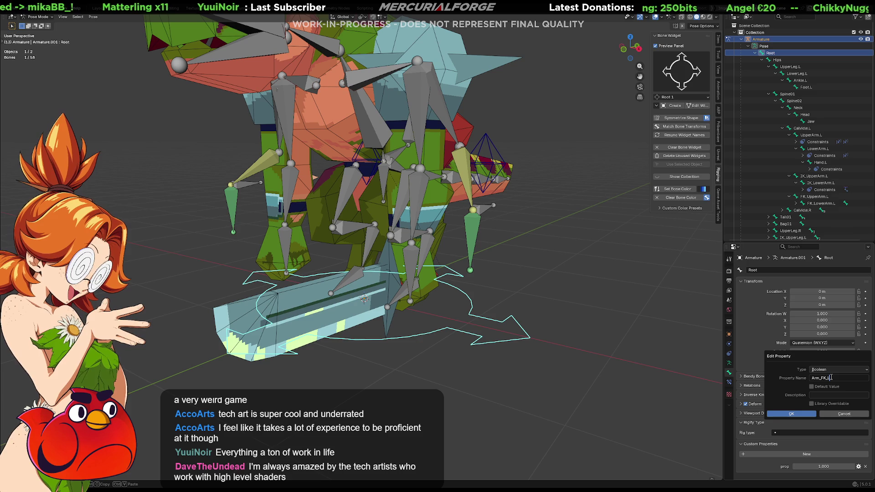
{"action": "key", "text": "Return"}
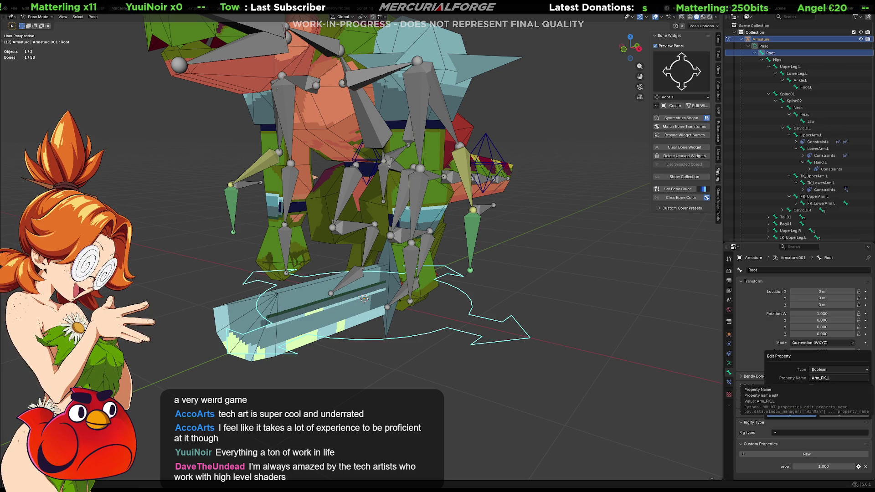
{"action": "left_click", "coordinate": [830, 378]}
{"action": "key", "text": "BackSpace"}
{"action": "key", "text": "BackSpace"}
{"action": "key", "text": "BackSpace"}
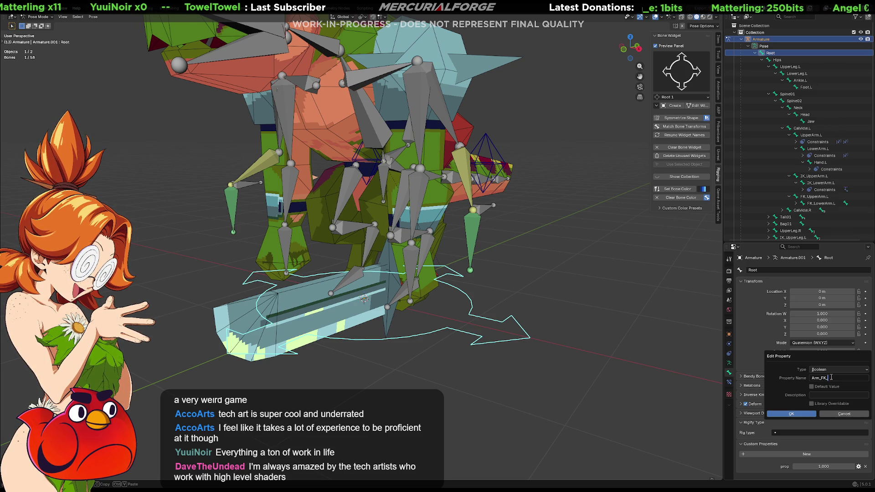
{"action": "type", "text": "FK_Leg"}
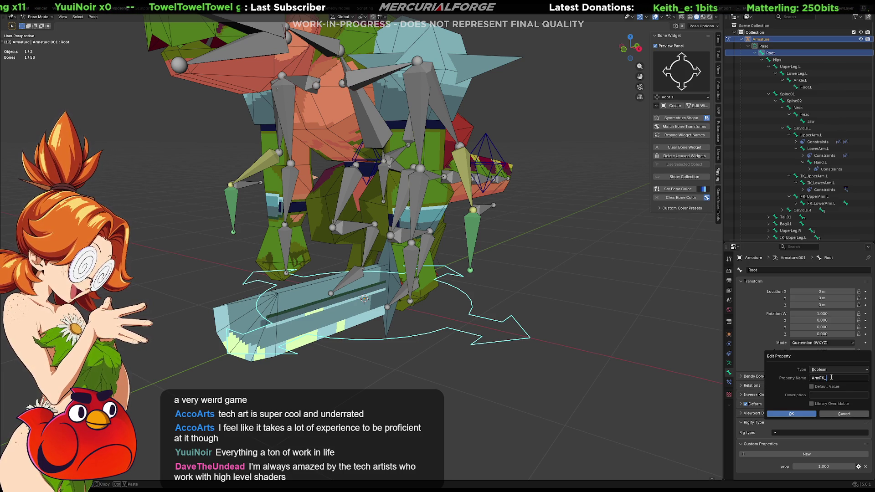
{"action": "type", "text": "ft"}
{"action": "key", "text": "Return"}
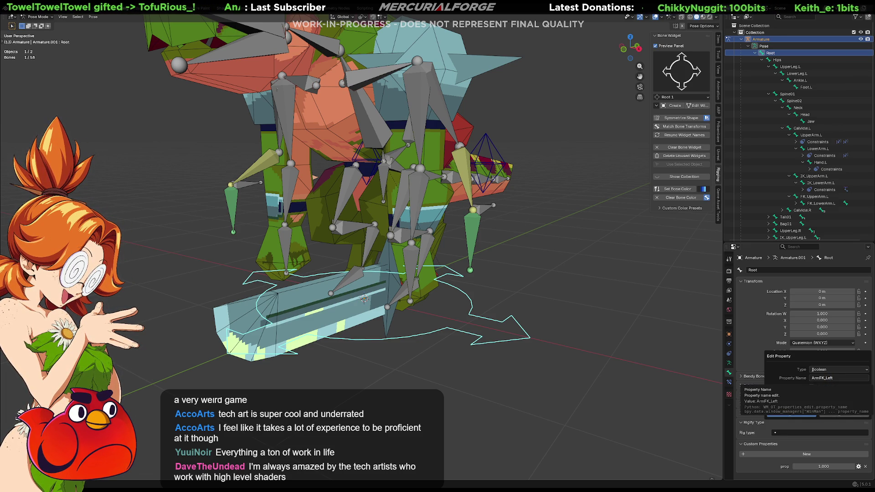
{"action": "left_click", "coordinate": [719, 39]}
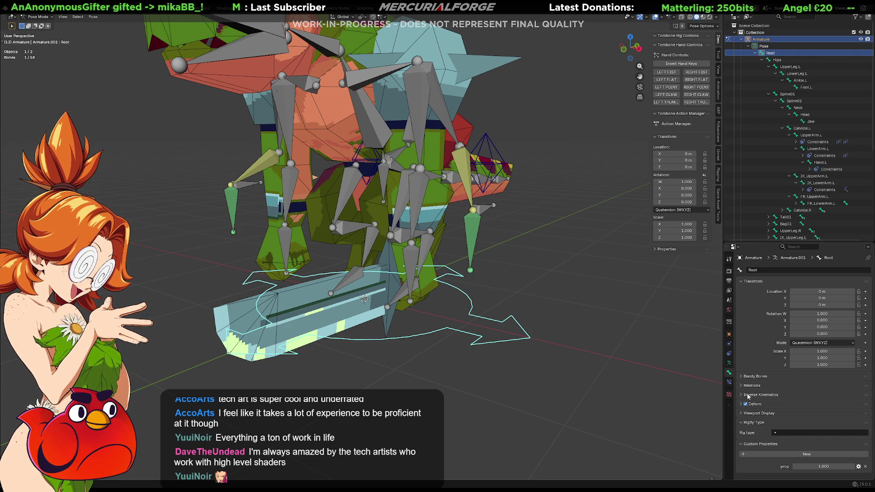
Rename the Root property to ArmFK_left, make it a Boolean toggle, and apply it.
{"action": "left_click", "coordinate": [858, 467]}
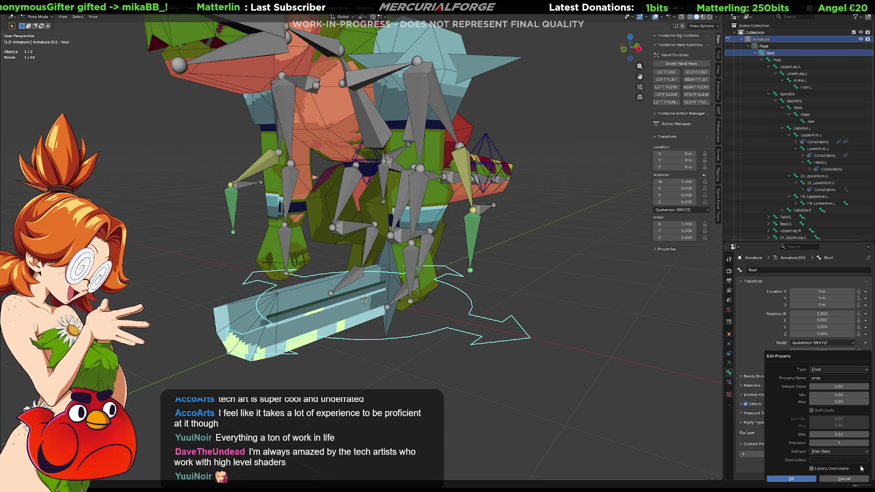
{"action": "left_click", "coordinate": [826, 377]}
{"action": "type", "text": "ArmFK_"}
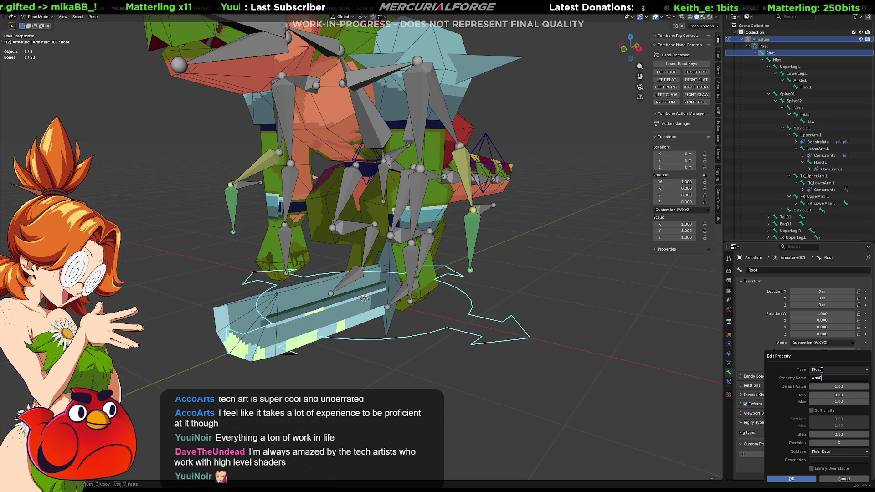
{"action": "type", "text": "left"}
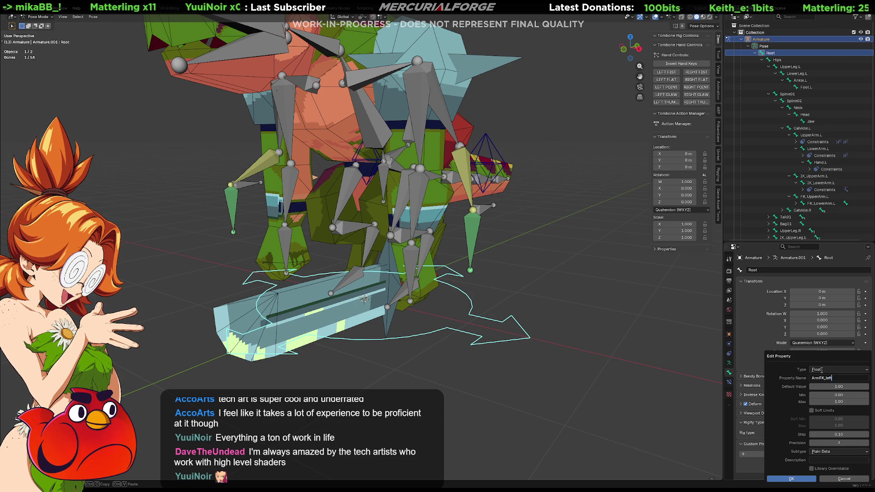
{"action": "key", "text": "Return"}
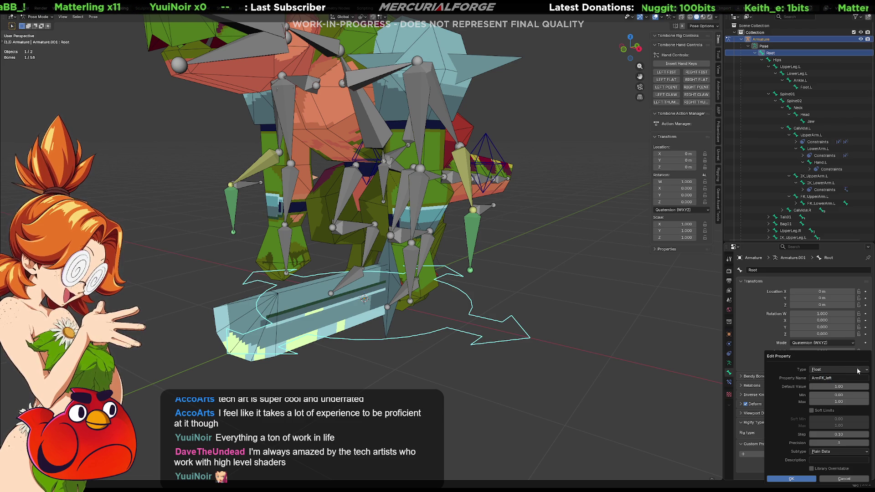
{"action": "left_click", "coordinate": [857, 370]}
{"action": "left_click", "coordinate": [827, 411]}
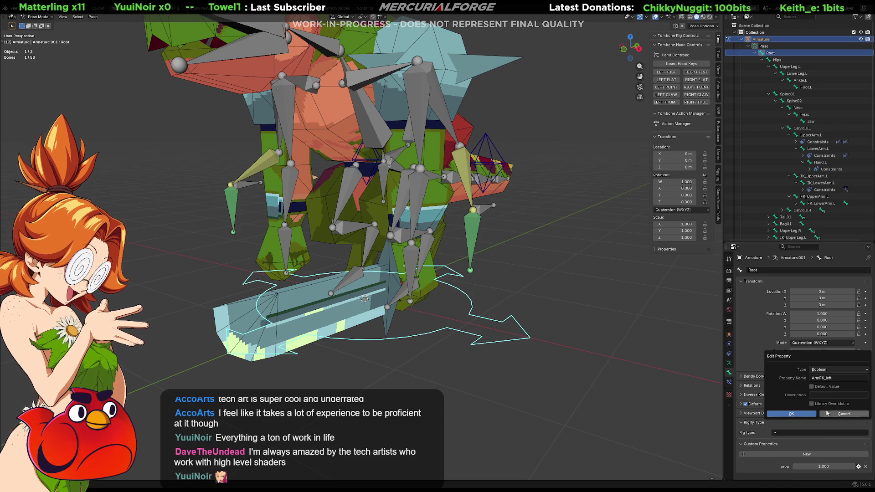
{"action": "left_click", "coordinate": [809, 415]}
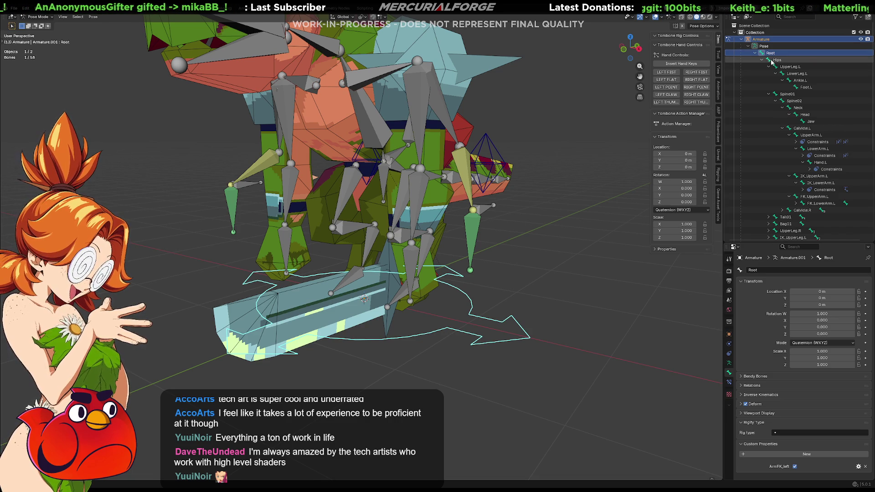
{"action": "left_click", "coordinate": [728, 363]}
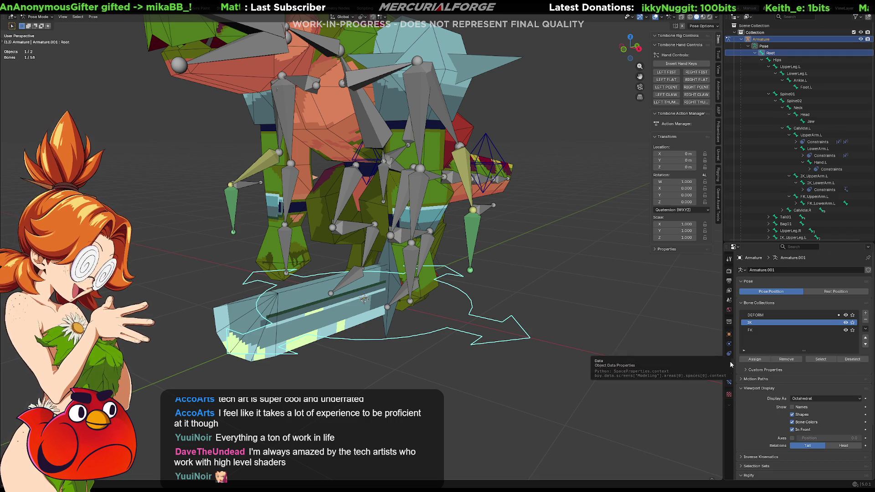
Select the bones in the DEFORM collection, then deselect all bones in the viewport.
{"action": "right_click", "coordinate": [769, 317]}
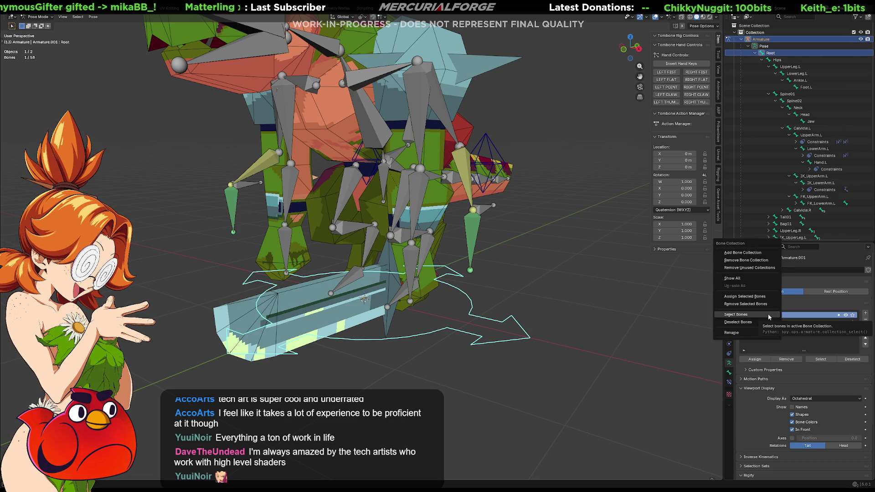
{"action": "left_click", "coordinate": [768, 315]}
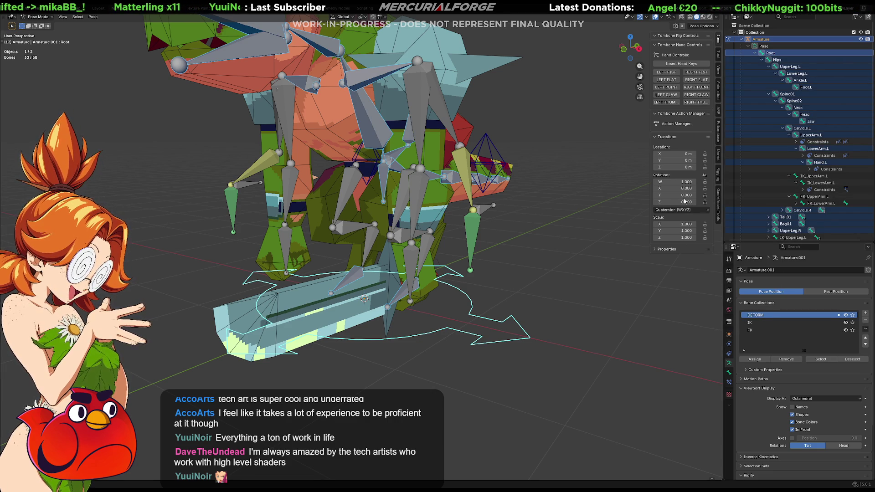
{"action": "left_click", "coordinate": [606, 191]}
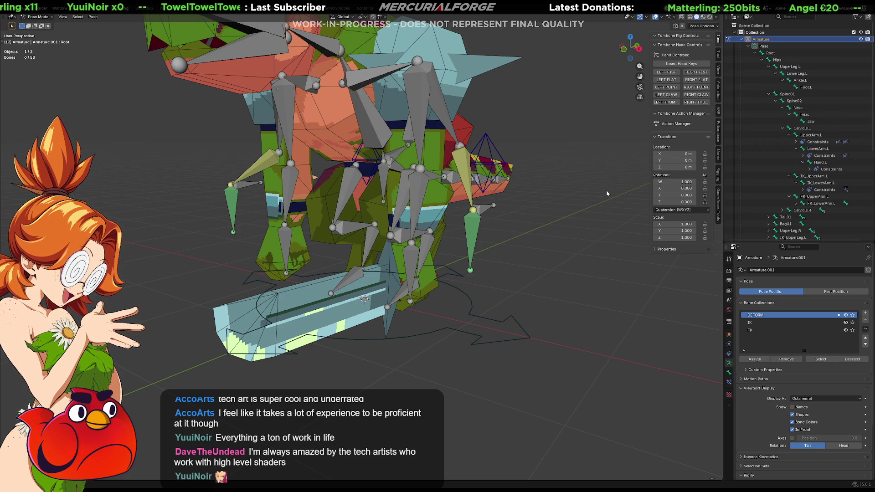
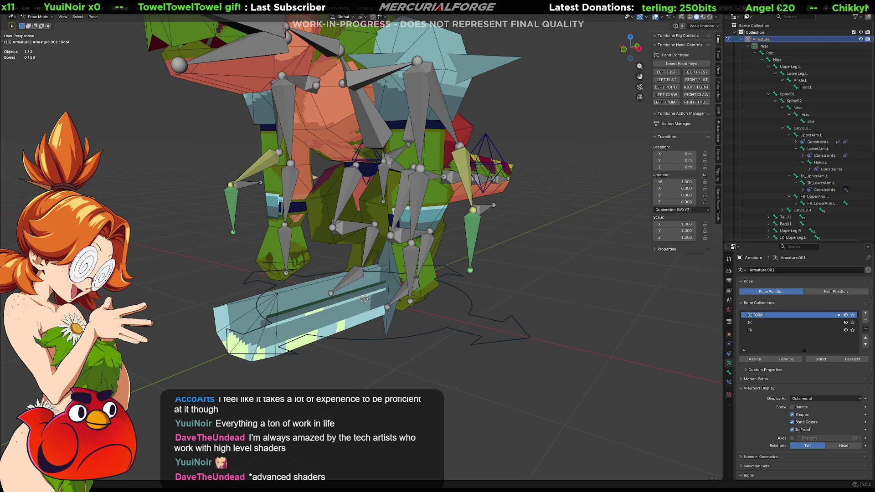
Select the overlapping FK_UpperArm.L bone and show its bone constraints, which are empty.
{"action": "mouse_move", "coordinate": [569, 229]}
{"action": "middle_mouse_down"}
{"action": "mouse_move", "coordinate": [562, 237]}
{"action": "mouse_move", "coordinate": [565, 208]}
{"action": "mouse_move", "coordinate": [556, 239]}
{"action": "mouse_move", "coordinate": [585, 251]}
{"action": "mouse_move", "coordinate": [614, 245]}
{"action": "mouse_move", "coordinate": [488, 243]}
{"action": "mouse_move", "coordinate": [566, 241]}
{"action": "middle_mouse_up"}
{"action": "left_click", "coordinate": [428, 133]}
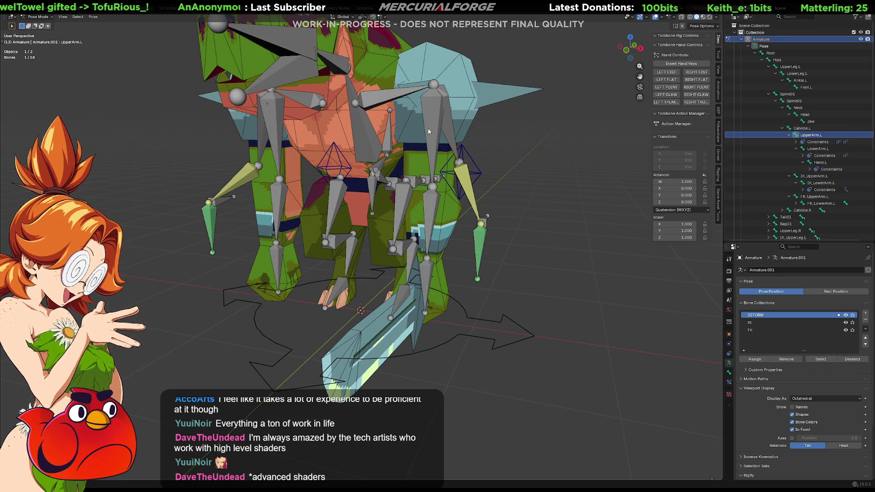
{"action": "left_click", "coordinate": [436, 146]}
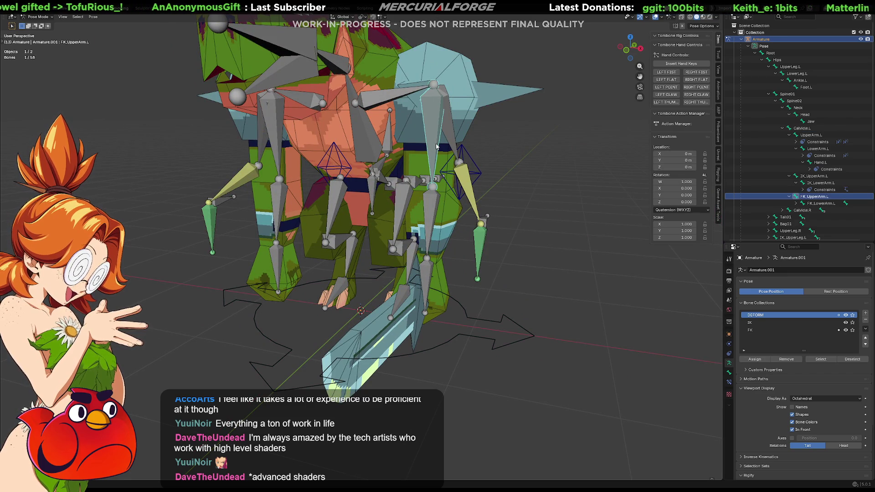
{"action": "left_click", "coordinate": [730, 381]}
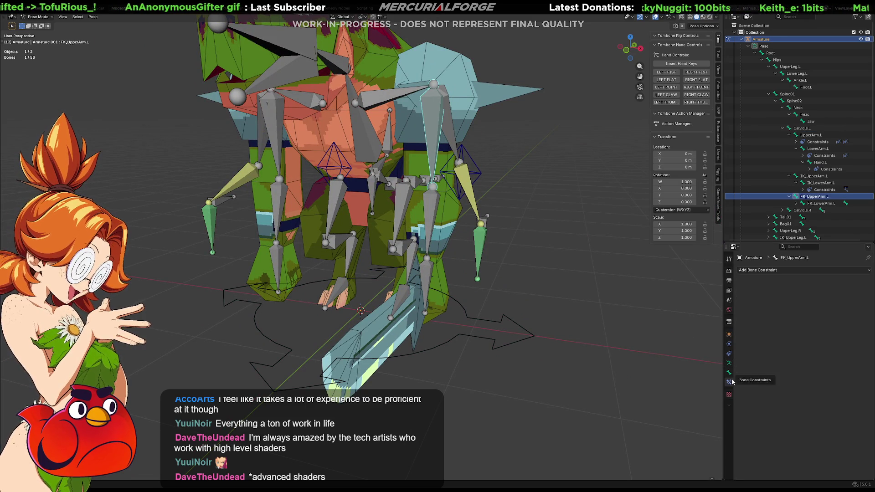
Cycle back to UpperArm.L, test its Copy Transforms.001 influence, then select the Root bone.
{"action": "left_click", "coordinate": [433, 128]}
{"action": "mouse_move", "coordinate": [847, 446]}
{"action": "left_mouse_down"}
{"action": "mouse_move", "coordinate": [793, 446]}
{"action": "mouse_move", "coordinate": [852, 447]}
{"action": "left_mouse_up"}
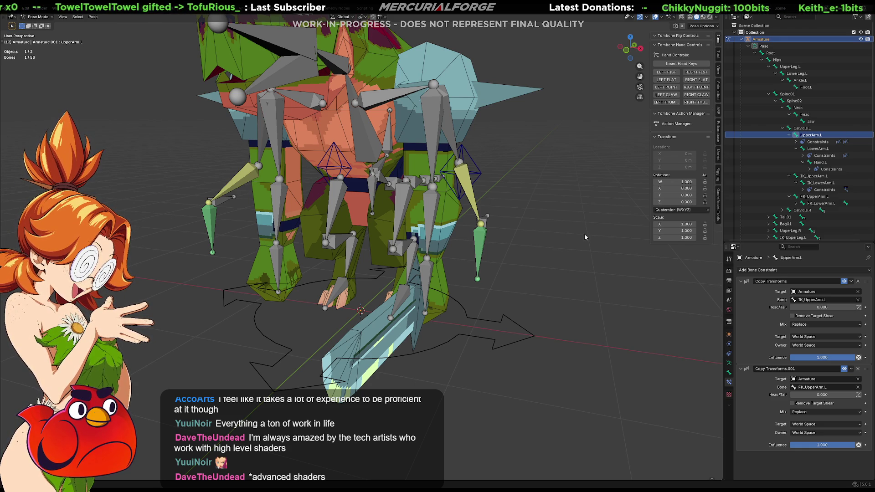
{"action": "mouse_move", "coordinate": [530, 209]}
{"action": "middle_mouse_down"}
{"action": "mouse_move", "coordinate": [514, 207]}
{"action": "mouse_move", "coordinate": [563, 212]}
{"action": "mouse_move", "coordinate": [518, 212]}
{"action": "middle_mouse_up"}
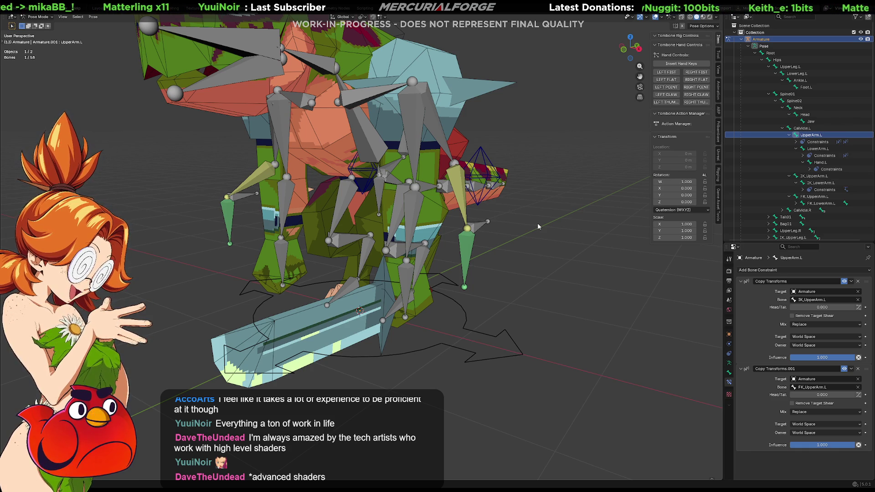
{"action": "mouse_move", "coordinate": [524, 214]}
{"action": "middle_mouse_down"}
{"action": "mouse_move", "coordinate": [455, 233]}
{"action": "mouse_move", "coordinate": [365, 215]}
{"action": "mouse_move", "coordinate": [540, 221]}
{"action": "mouse_move", "coordinate": [528, 255]}
{"action": "middle_mouse_up"}
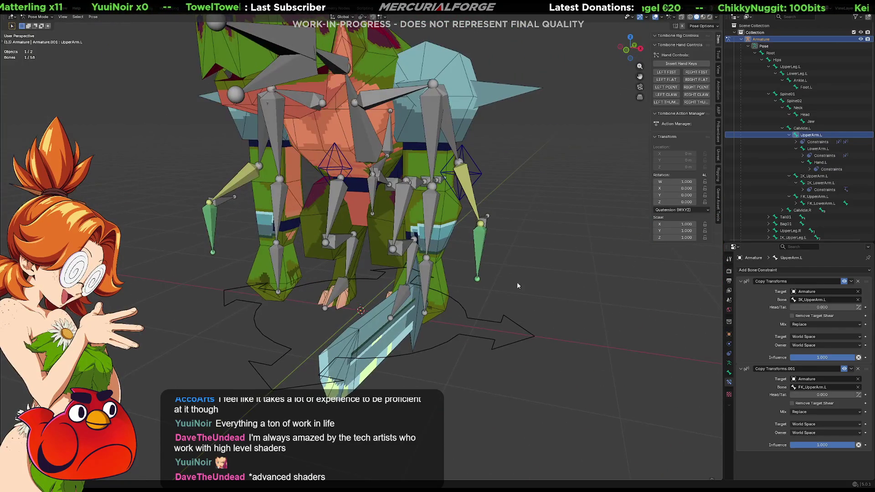
{"action": "left_click", "coordinate": [497, 322]}
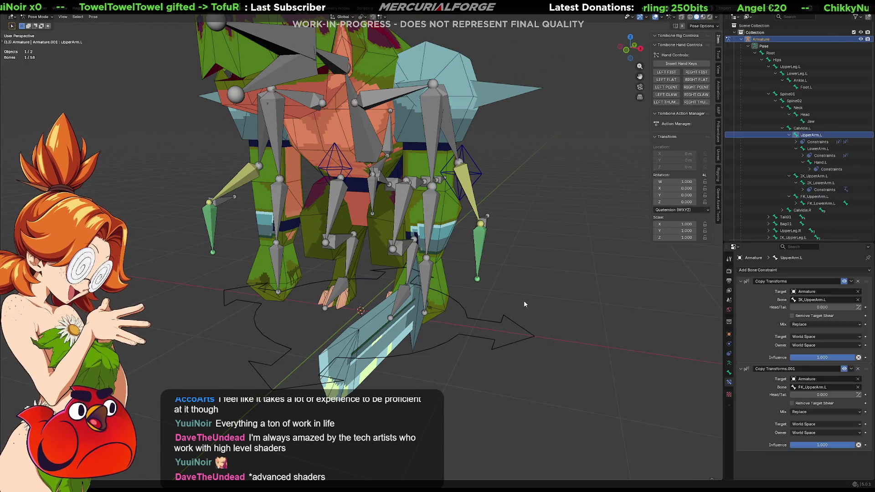
Switch from Pose Mode to Object Mode and review the Root bone's properties.
{"action": "key", "text": "ctrl+Tab"}
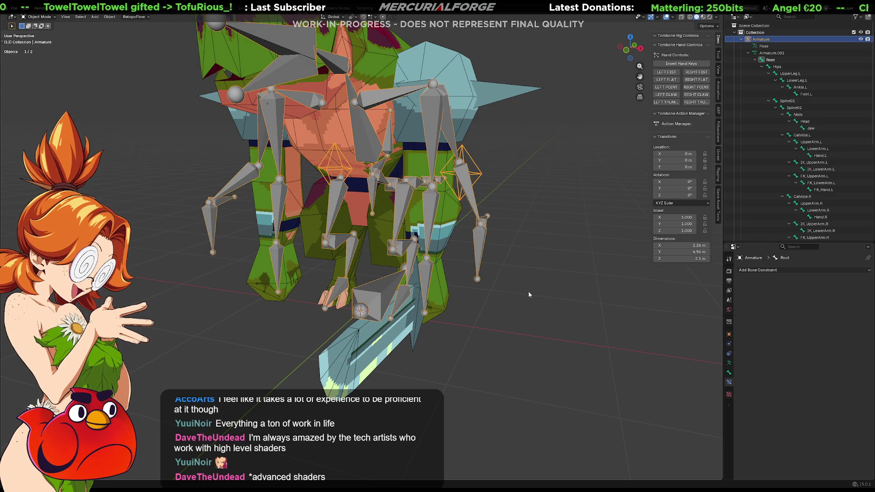
{"action": "scroll", "coordinate": [528, 291], "scroll_direction": "down", "scroll_amount": 2}
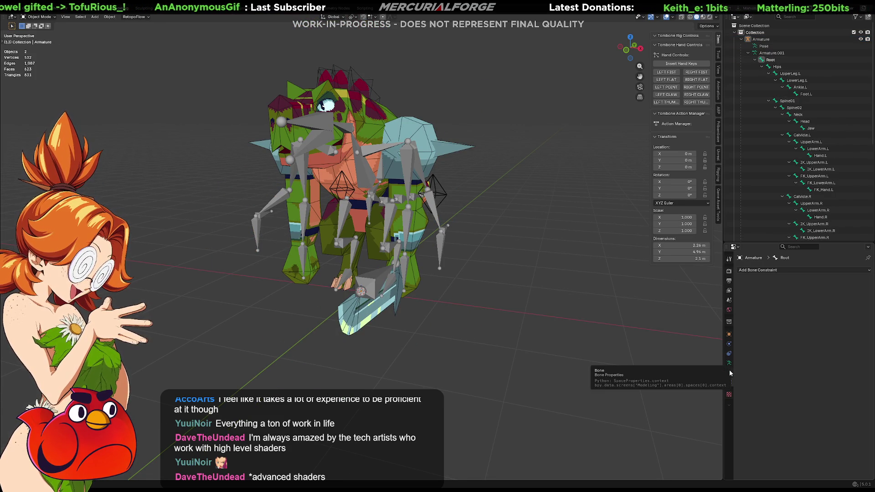
{"action": "left_click", "coordinate": [729, 376]}
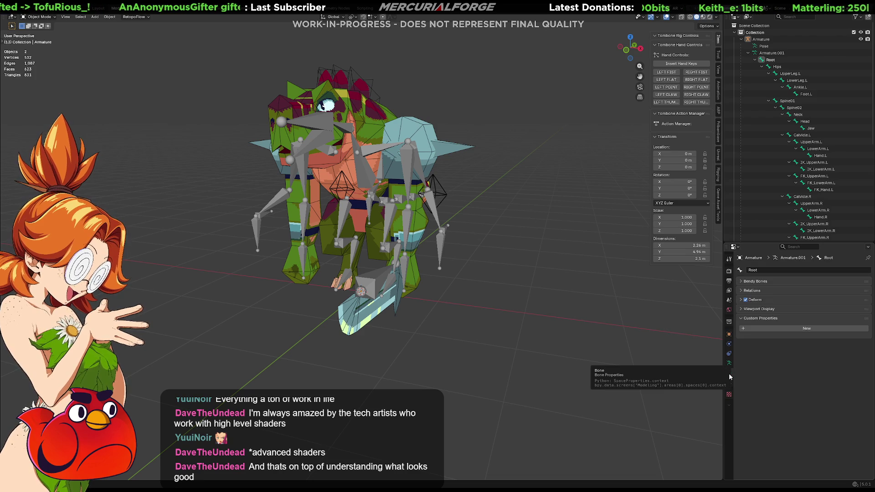
{"action": "left_click", "coordinate": [729, 382]}
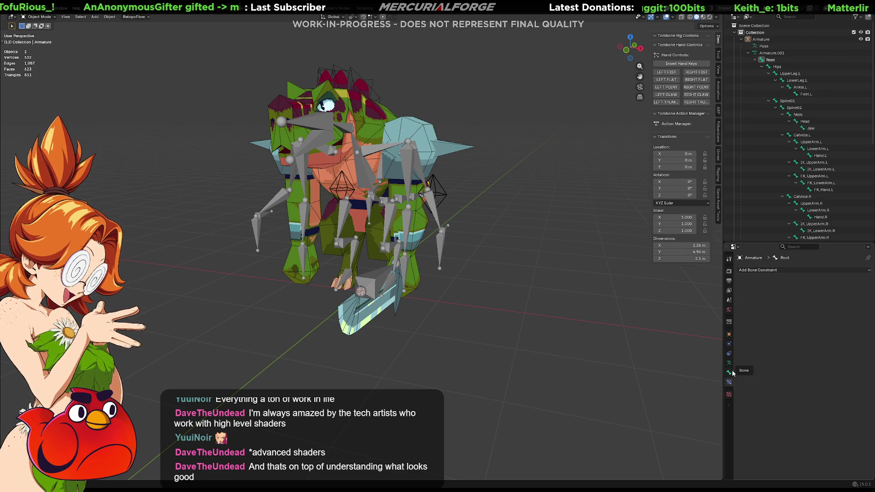
{"action": "left_click", "coordinate": [731, 372]}
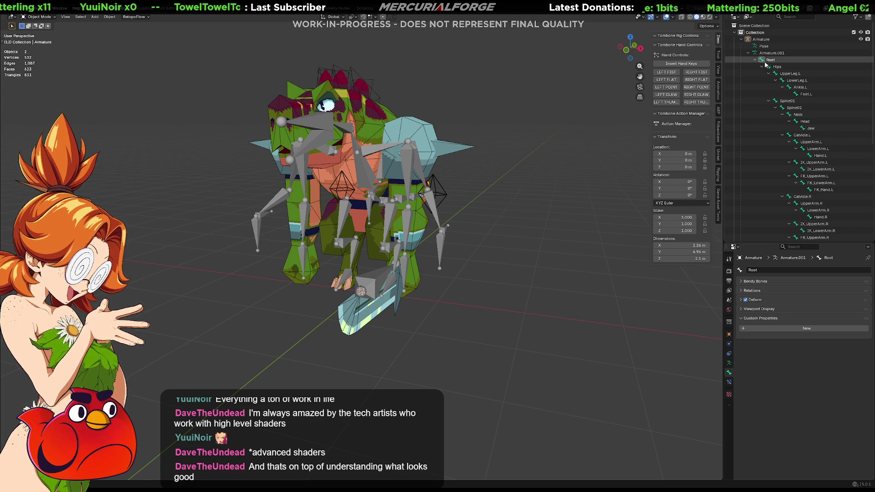
Select all bones of the DEFORM bone collection and enter Edit Mode.
{"action": "left_click", "coordinate": [730, 363]}
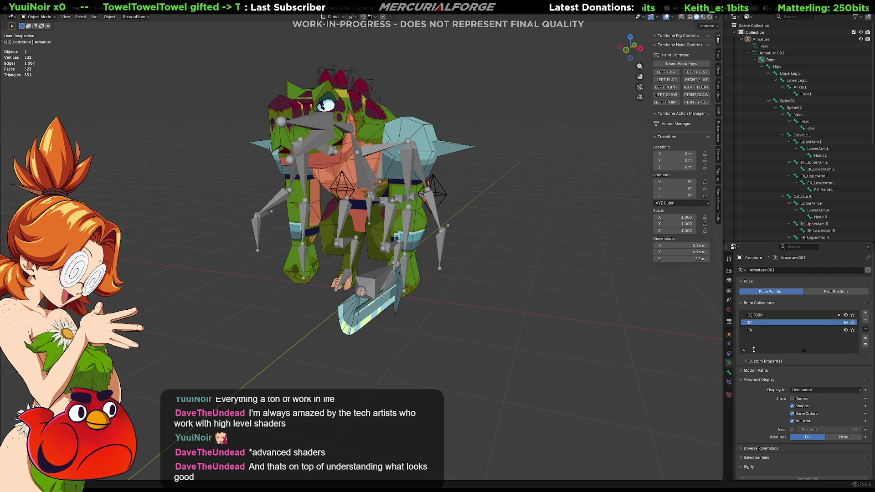
{"action": "left_click", "coordinate": [761, 316]}
{"action": "right_click", "coordinate": [762, 316]}
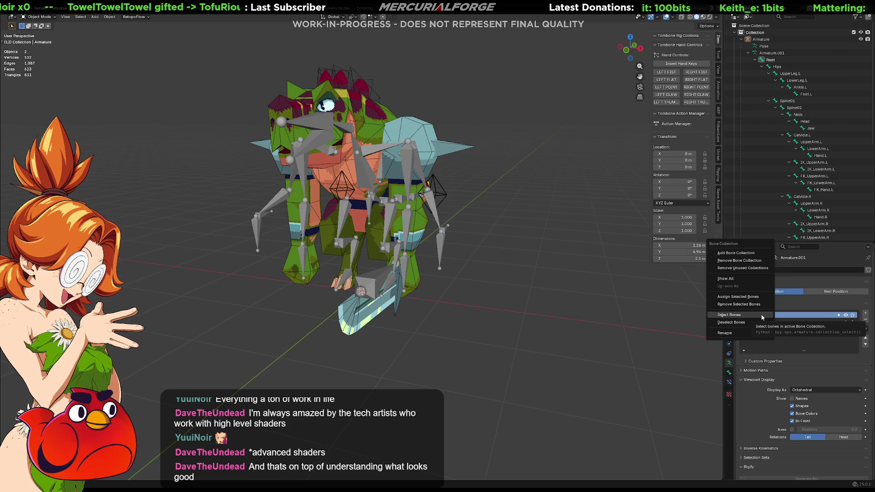
{"action": "left_click", "coordinate": [761, 317]}
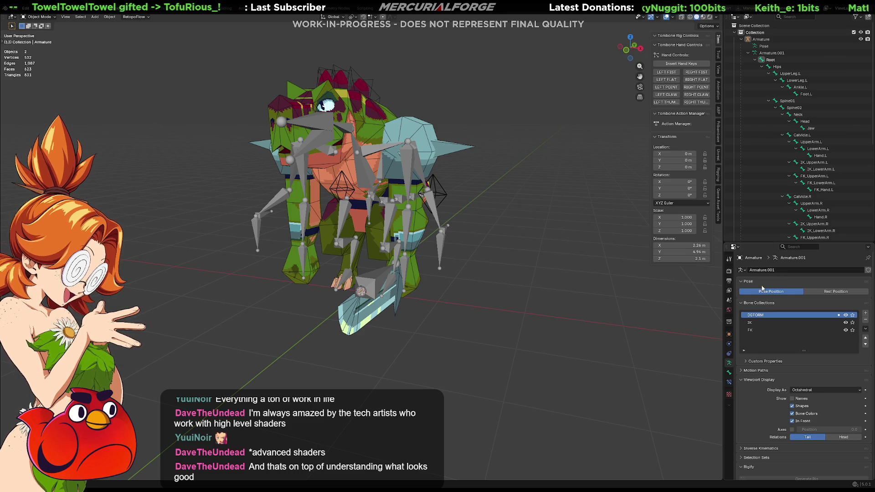
{"action": "key", "text": "Tab"}
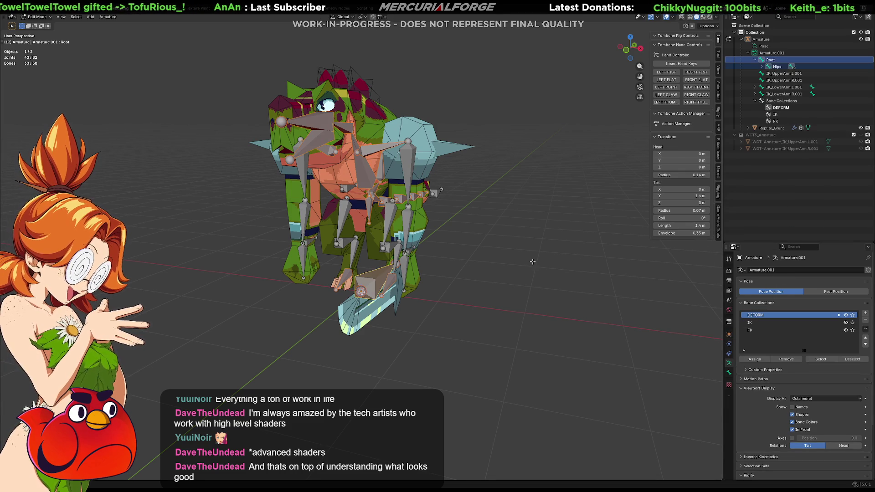
Hide the IK collection and duplicate all DEFORM bones in place, creating Root.001.
{"action": "mouse_move", "coordinate": [533, 261]}
{"action": "middle_mouse_down"}
{"action": "mouse_move", "coordinate": [508, 260]}
{"action": "mouse_move", "coordinate": [519, 267]}
{"action": "middle_mouse_up"}
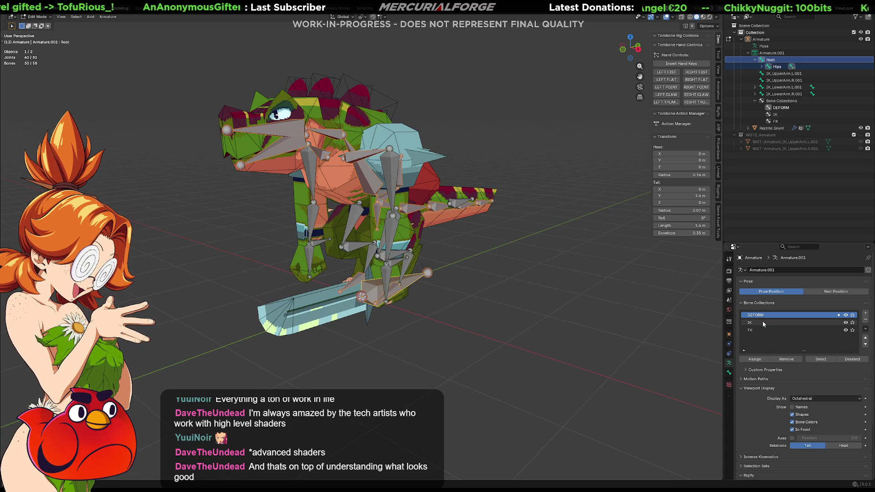
{"action": "left_click", "coordinate": [846, 322]}
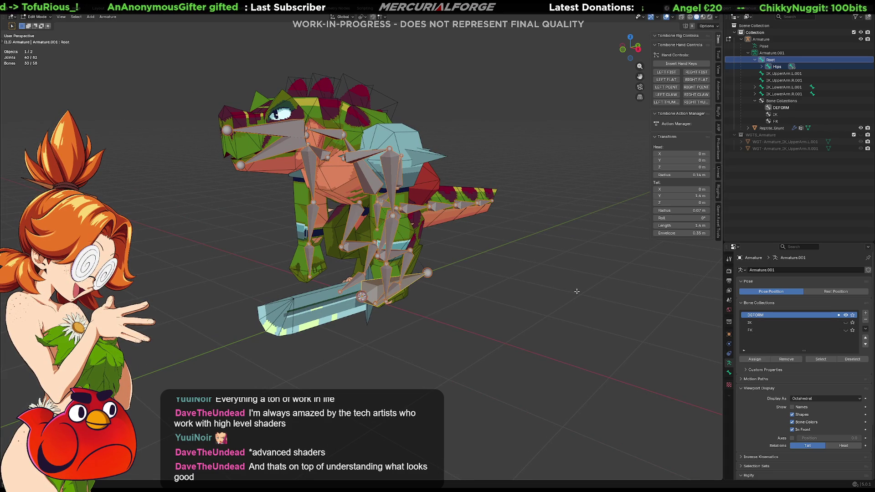
{"action": "right_click", "coordinate": [784, 313]}
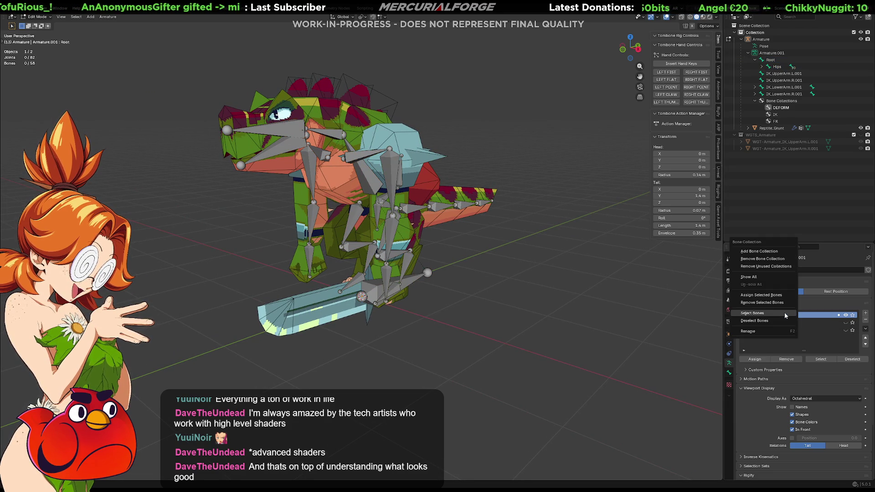
{"action": "left_click", "coordinate": [758, 314]}
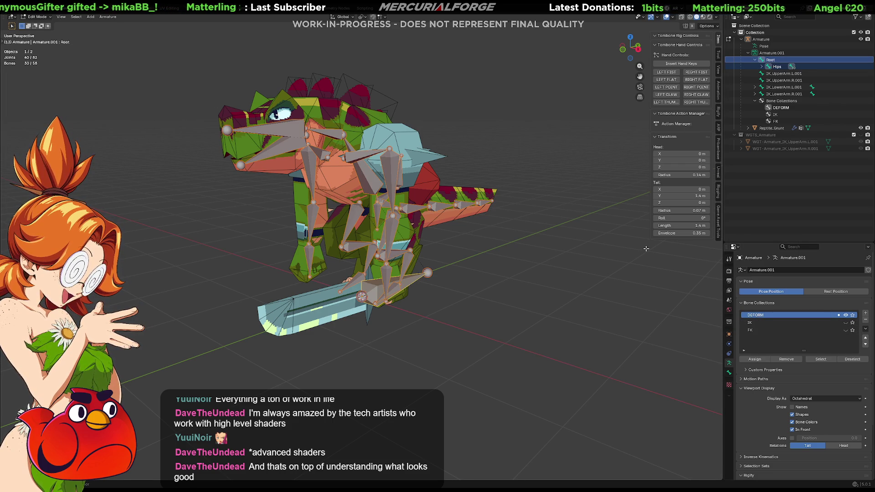
{"action": "key", "text": "shift+d"}
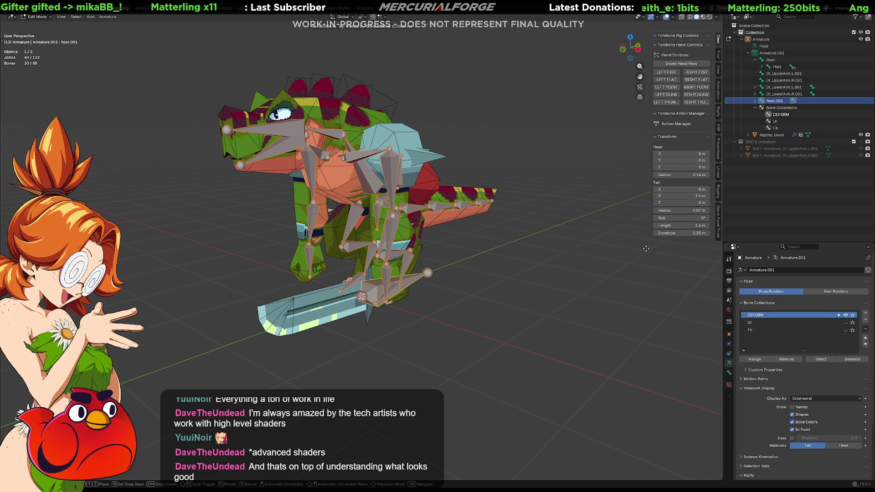
{"action": "right_click", "coordinate": [646, 249]}
Run Batch Rename from the F3 command search.
{"action": "key", "text": "F3"}
{"action": "type", "text": "bartch"}
{"action": "key", "text": "Return"}
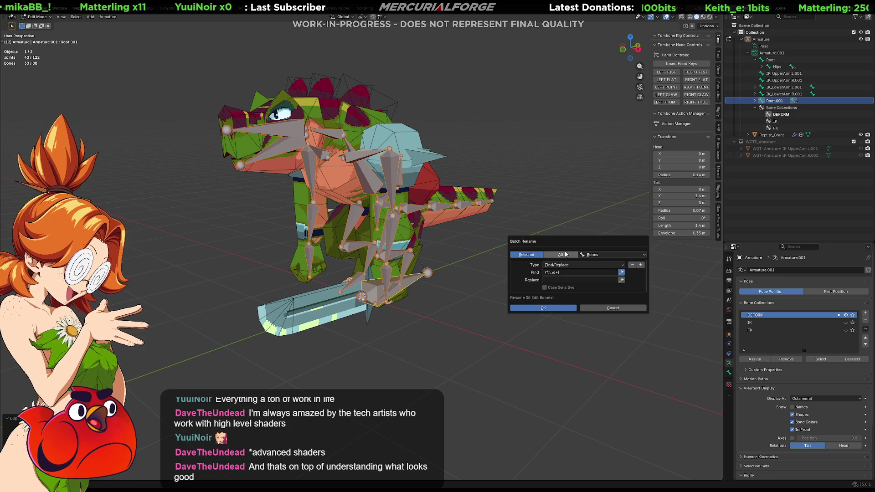
Batch-rename the duplicated bones using Set Name with Prefix 'DRV_'.
{"action": "left_click", "coordinate": [587, 265]}
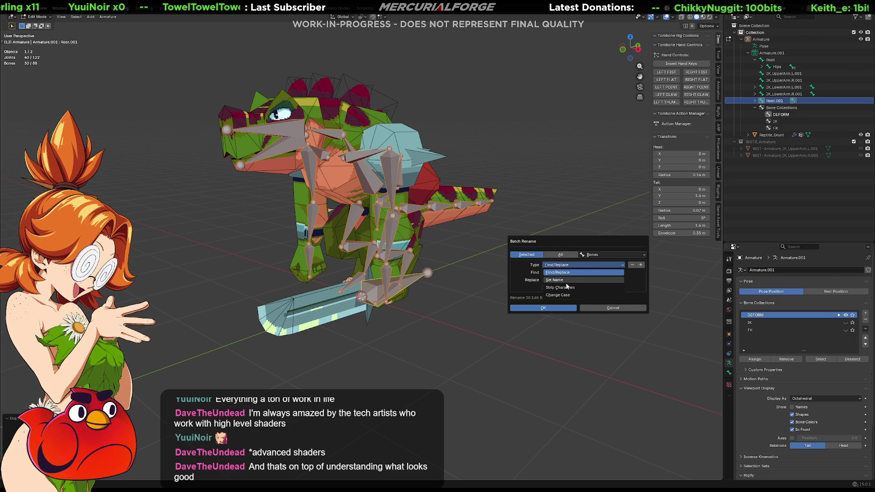
{"action": "left_click", "coordinate": [567, 282]}
{"action": "left_click", "coordinate": [573, 278]}
{"action": "type", "text": "DRV_"}
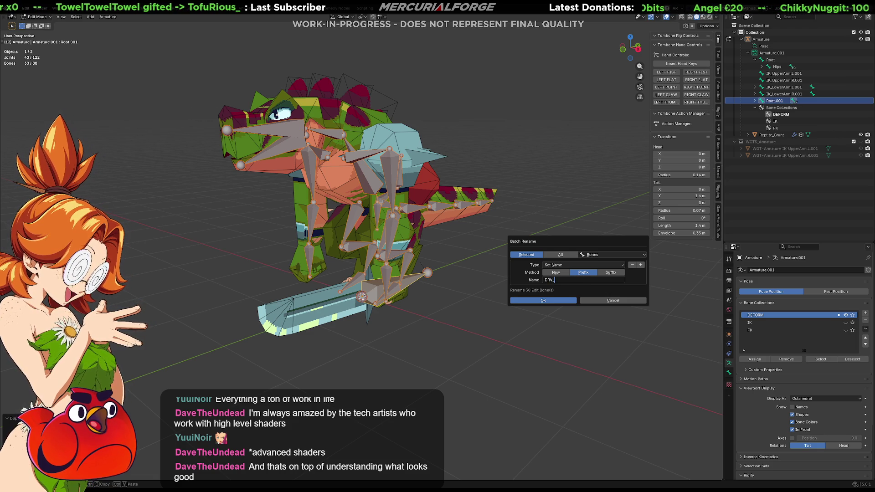
{"action": "left_click", "coordinate": [560, 301]}
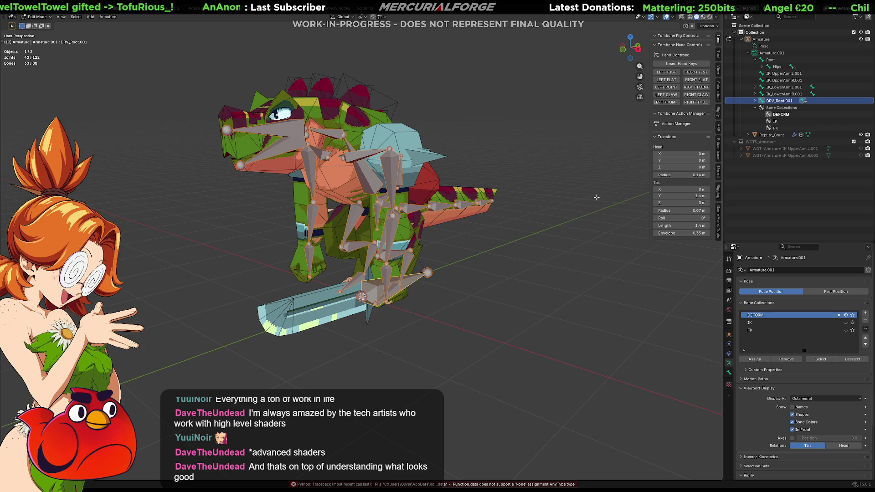
{"action": "scroll", "coordinate": [802, 399], "scroll_direction": "down", "scroll_amount": 3}
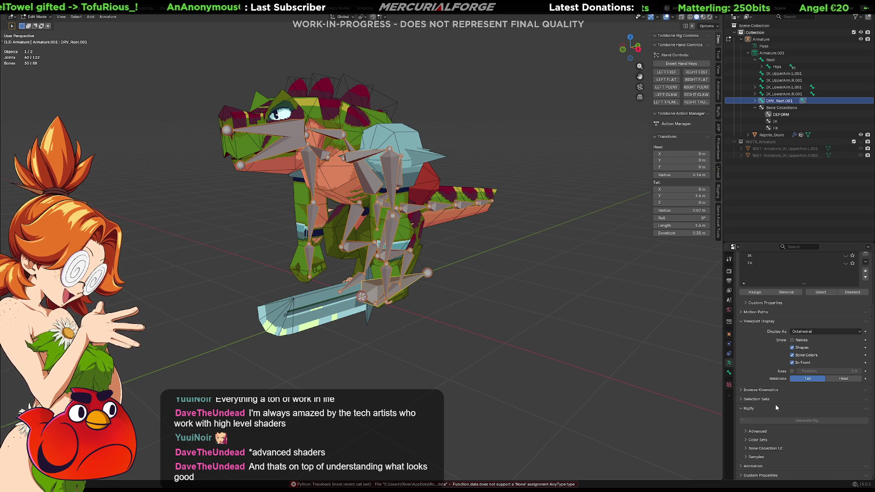
Move the DRV_ bones into a new 'DRIVER' bone collection ordered above IK.
{"action": "left_click", "coordinate": [730, 372]}
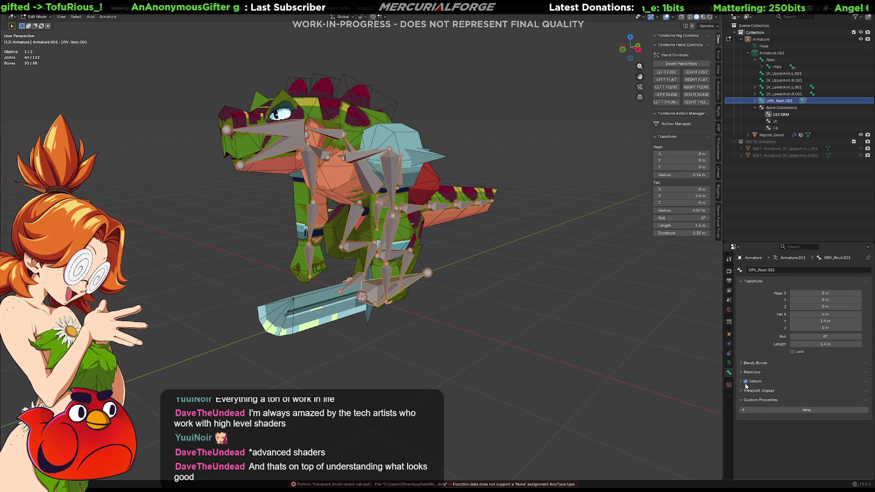
{"action": "key", "text": "m"}
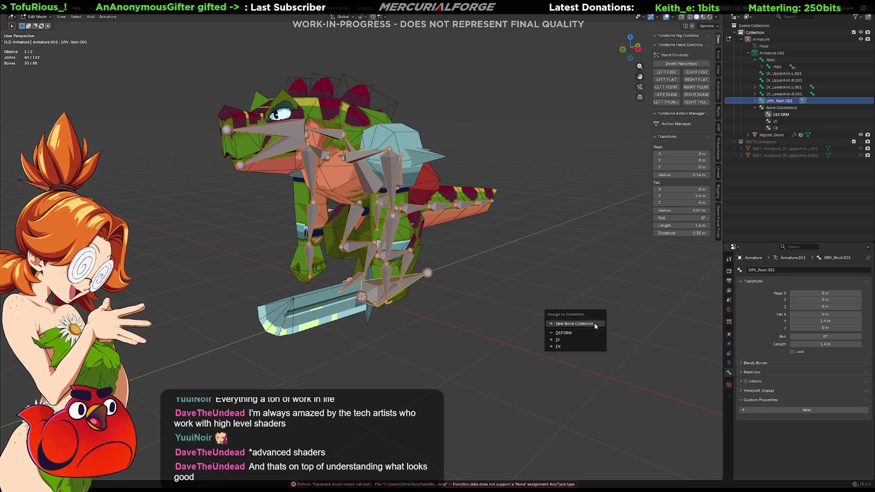
{"action": "left_click", "coordinate": [595, 324]}
{"action": "type", "text": "DRIVER"}
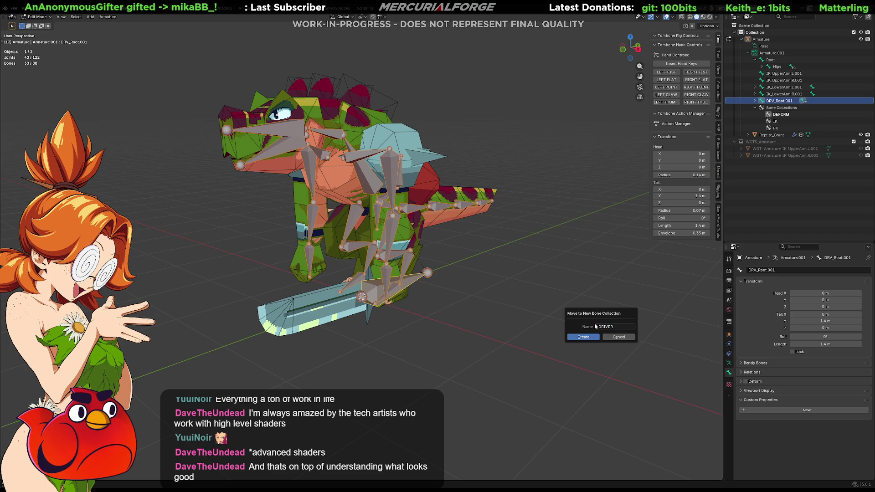
{"action": "left_click", "coordinate": [592, 337]}
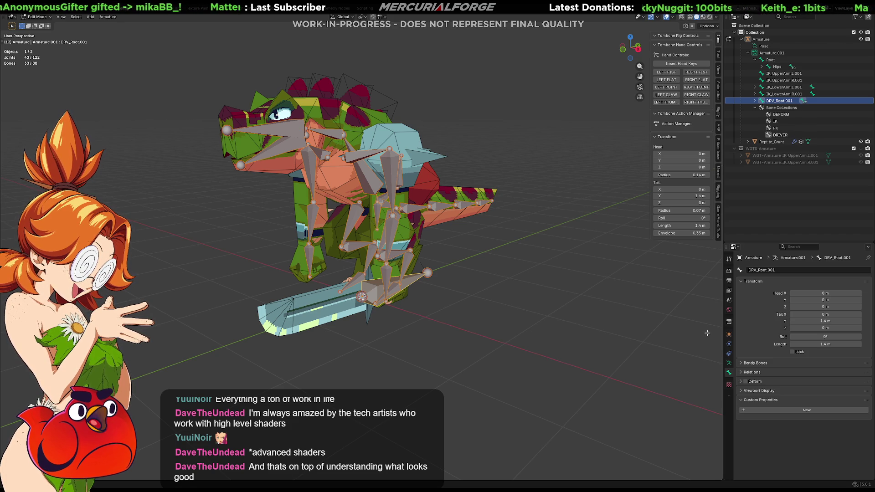
{"action": "left_click", "coordinate": [729, 363]}
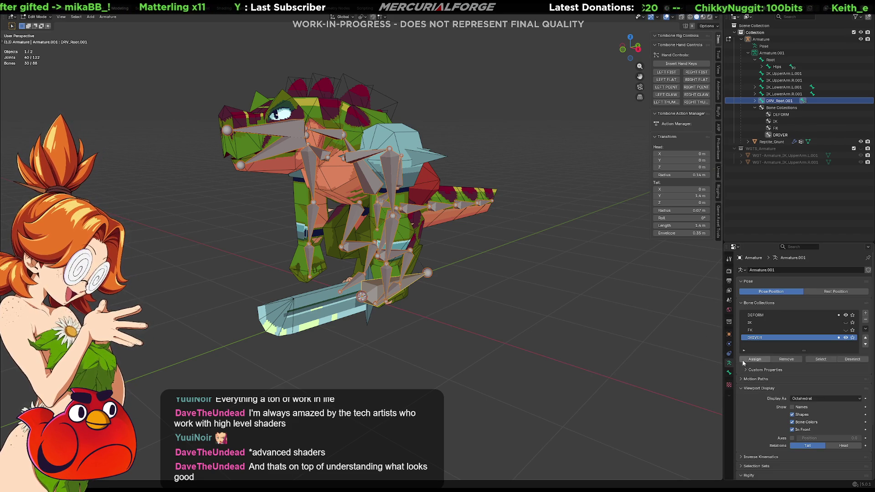
{"action": "left_click_drag", "start_coordinate": [759, 339], "coordinate": [760, 321]}
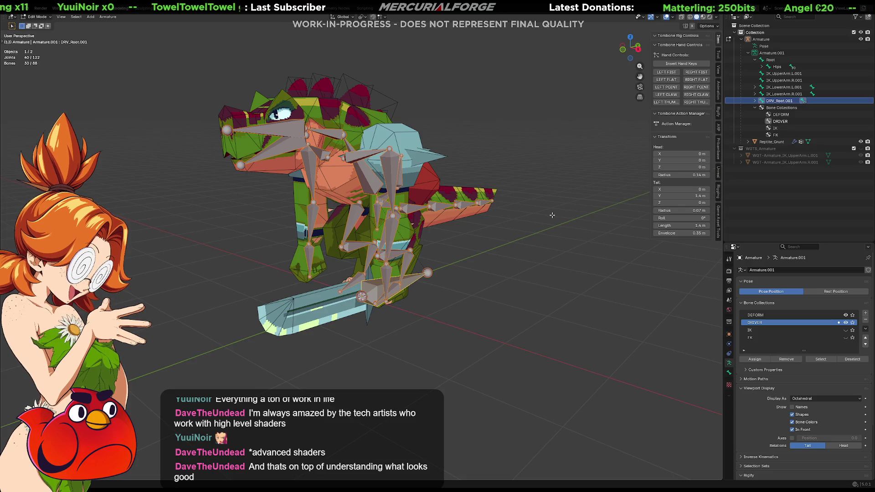
Batch Find/Replace to strip the .001 suffix from driver bones, then hide DEFORM.
{"action": "key", "text": "F3"}
{"action": "type", "text": "bath"}
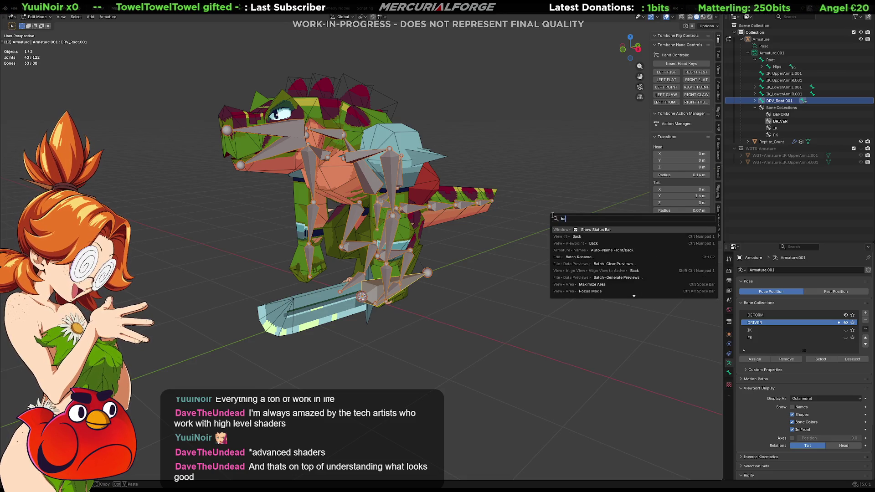
{"action": "key", "text": "Return"}
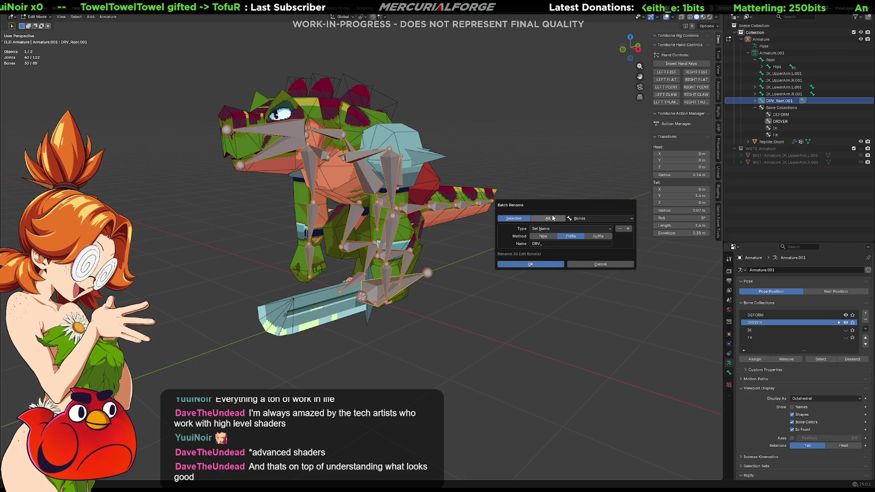
{"action": "left_click", "coordinate": [568, 228]}
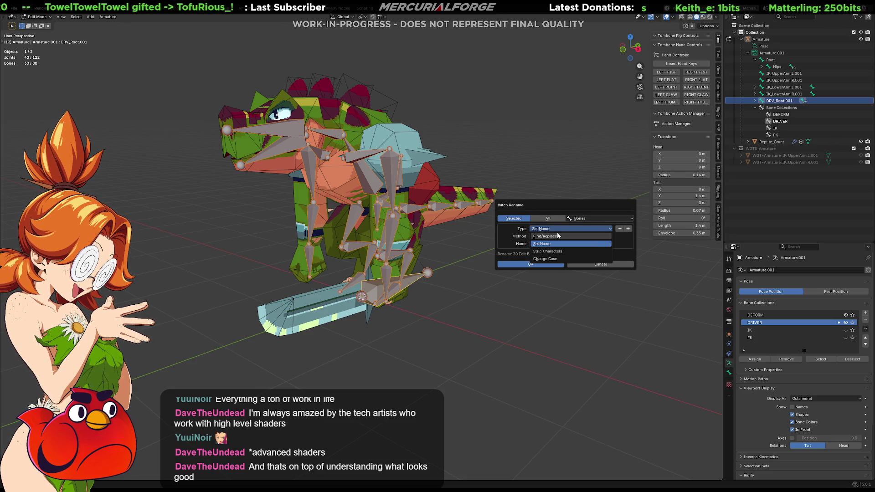
{"action": "left_click", "coordinate": [557, 236]}
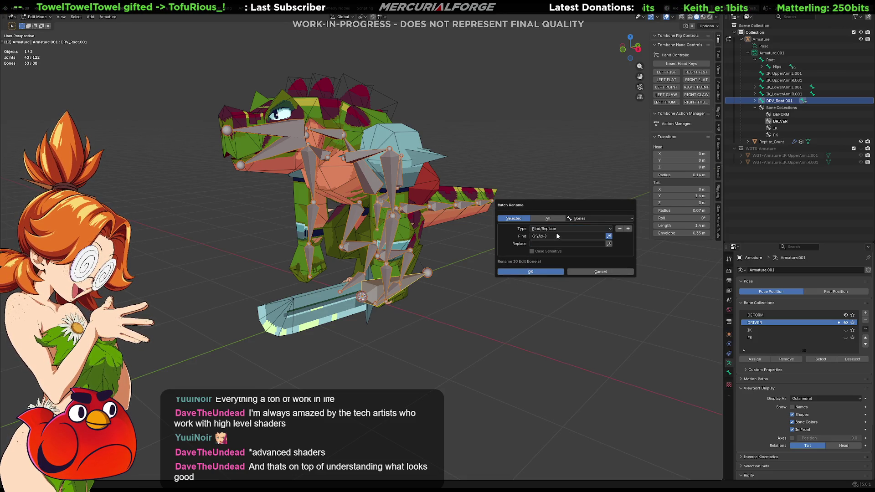
{"action": "left_click", "coordinate": [539, 273]}
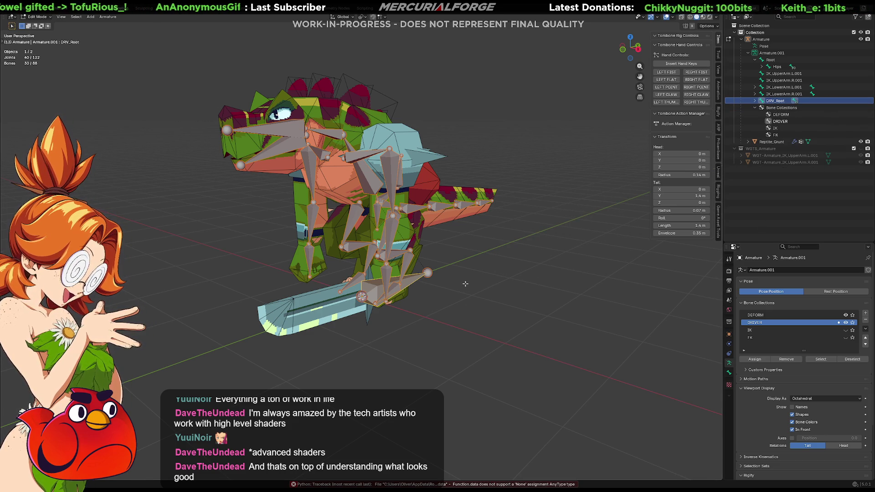
{"action": "left_click", "coordinate": [845, 315]}
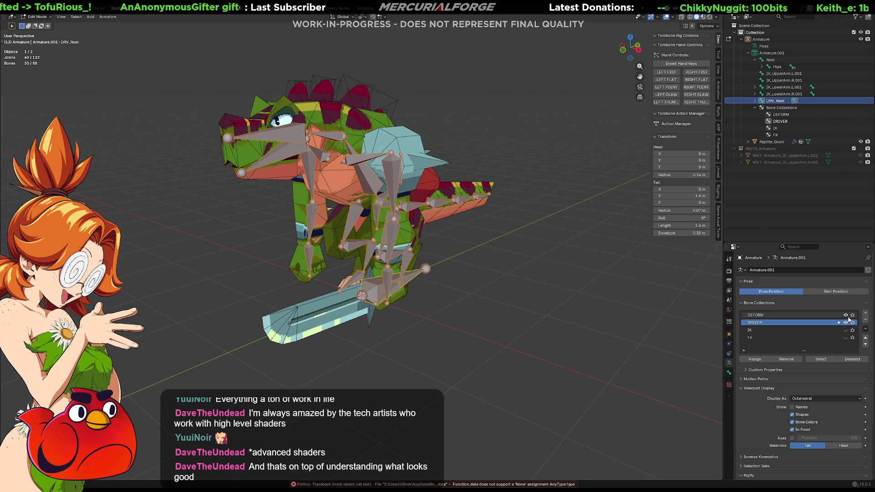
{"action": "mouse_move", "coordinate": [510, 294]}
{"action": "middle_mouse_down"}
{"action": "mouse_move", "coordinate": [525, 287]}
{"action": "mouse_move", "coordinate": [464, 280]}
{"action": "middle_mouse_up"}
{"action": "scroll", "coordinate": [464, 280], "scroll_direction": "up", "scroll_amount": 4}
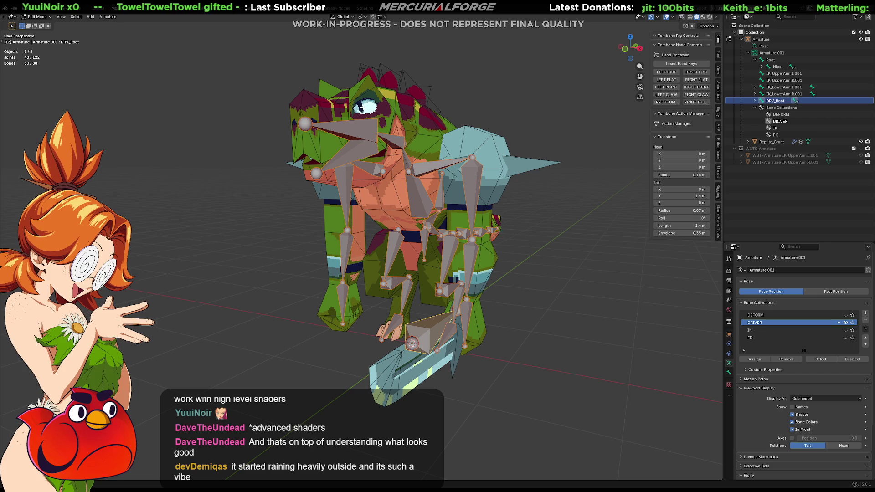
Expand DRV_Root in the Outliner and browse DRV_Hips, DRV_UpperLeg.L, DRV_LowerLeg.L and DRV_Foot.L.
{"action": "middle_click_drag", "start_coordinate": [638, 306], "coordinate": [557, 306]}
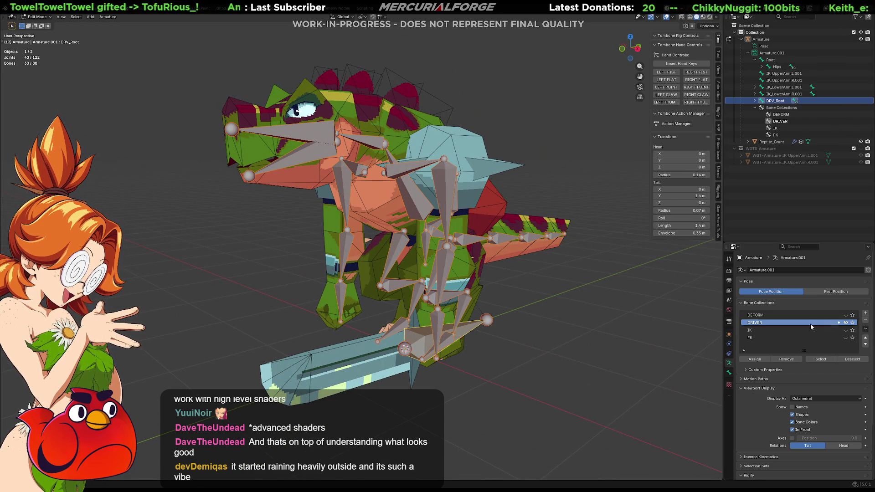
{"action": "left_click", "coordinate": [729, 372]}
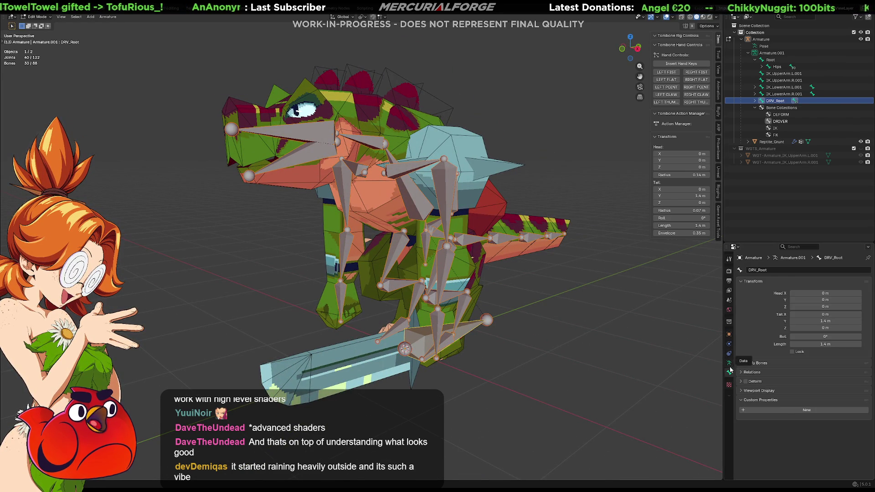
{"action": "left_click", "coordinate": [729, 362]}
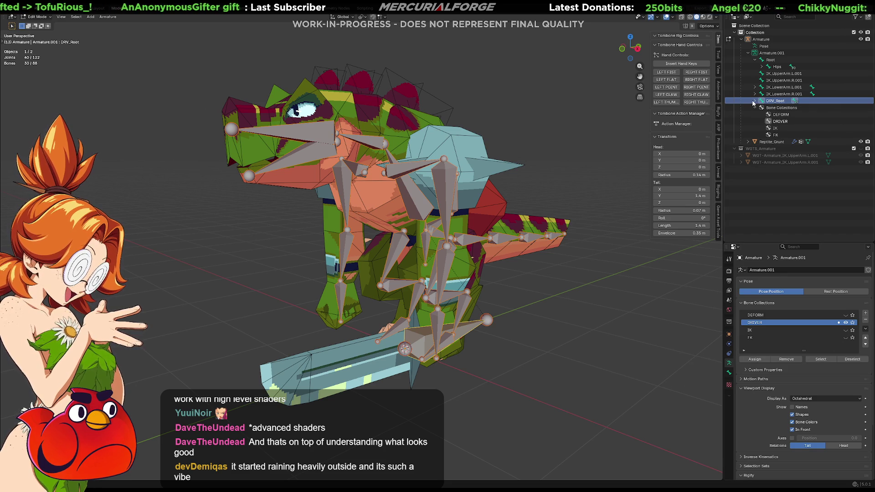
{"action": "left_click", "coordinate": [753, 101]}
{"action": "left_click", "coordinate": [783, 108]}
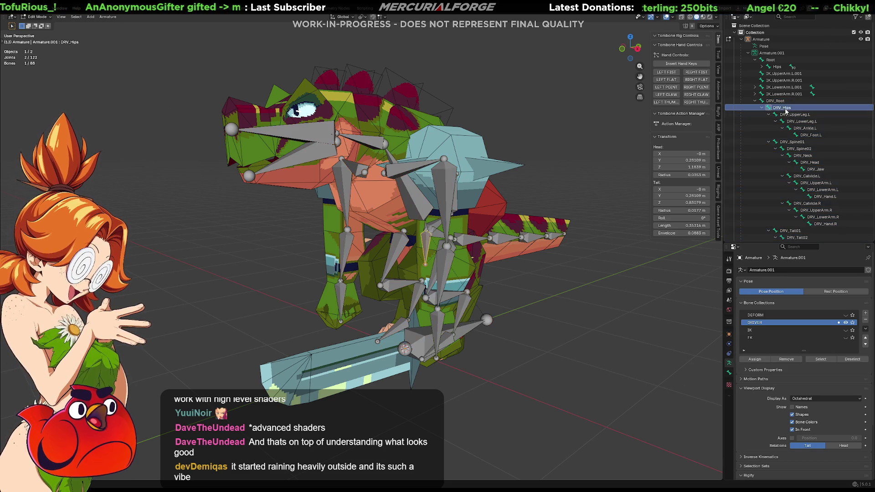
{"action": "left_click", "coordinate": [730, 373]}
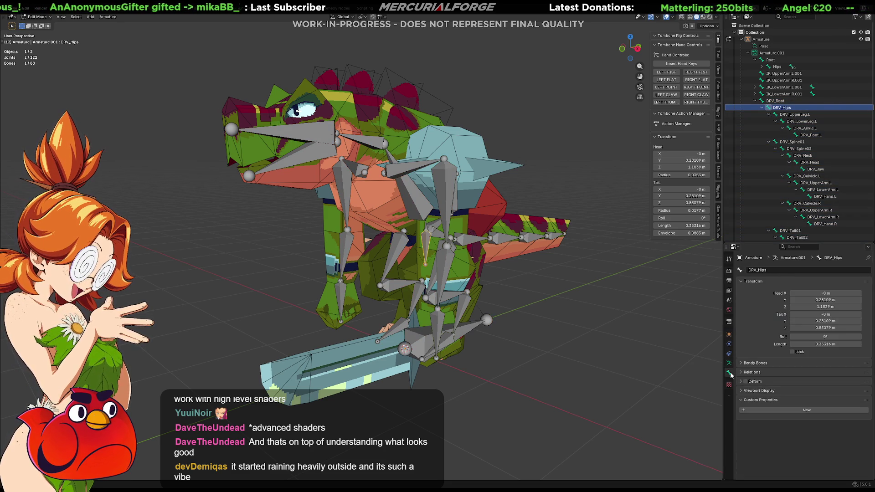
{"action": "left_click", "coordinate": [795, 114]}
{"action": "left_click", "coordinate": [796, 121]}
{"action": "left_click", "coordinate": [799, 135]}
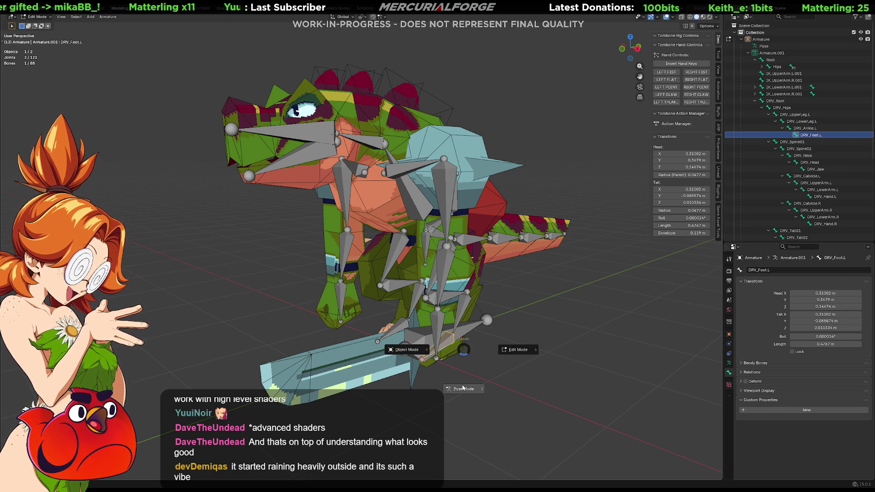
Switch to Pose Mode and view the UpperArm.L bone constraints.
{"action": "key", "text": "ctrl+Tab"}
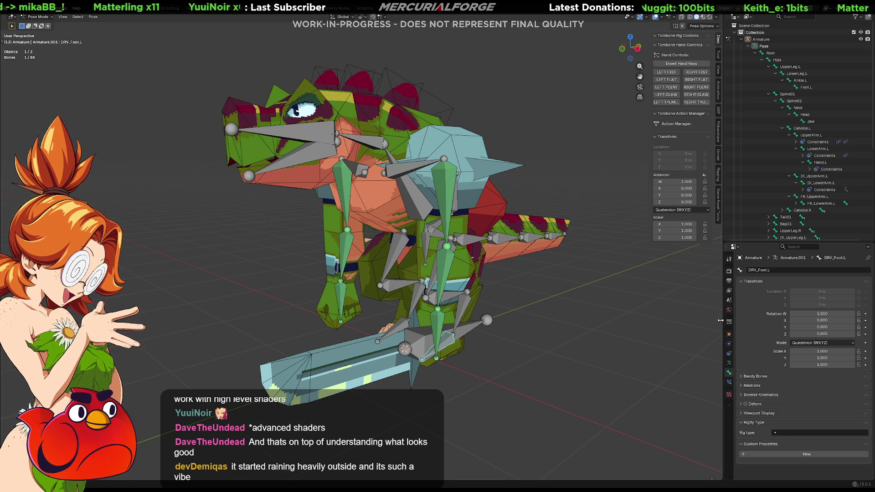
{"action": "left_click", "coordinate": [729, 362]}
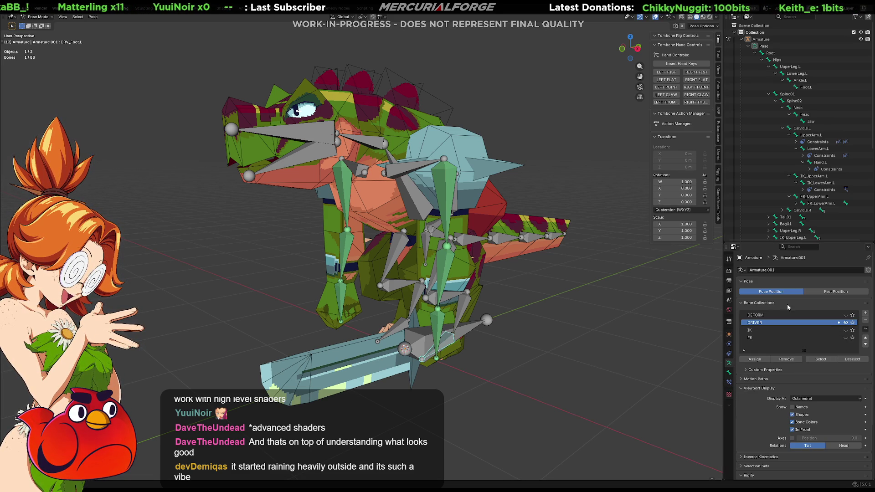
{"action": "left_click", "coordinate": [814, 135]}
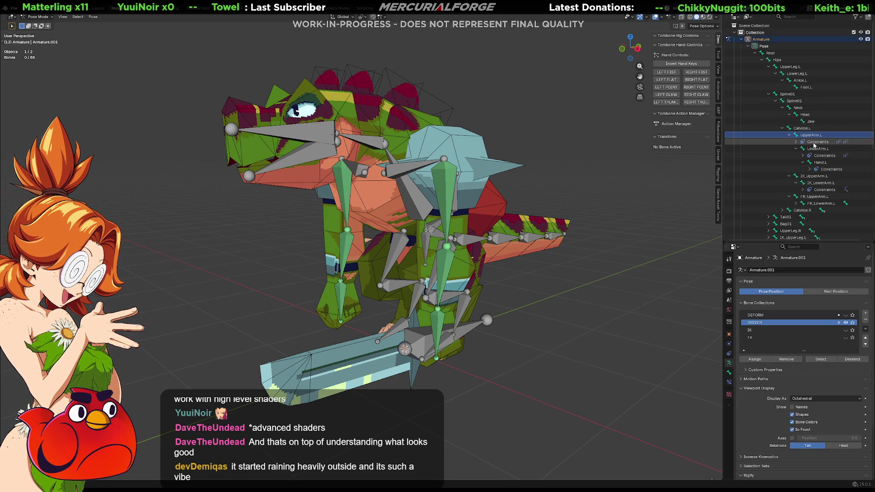
{"action": "left_click", "coordinate": [814, 143]}
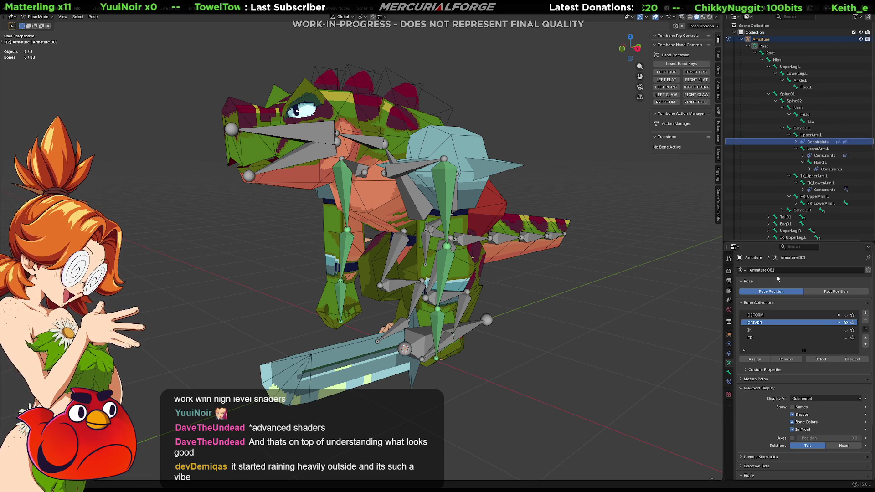
{"action": "left_click", "coordinate": [729, 382]}
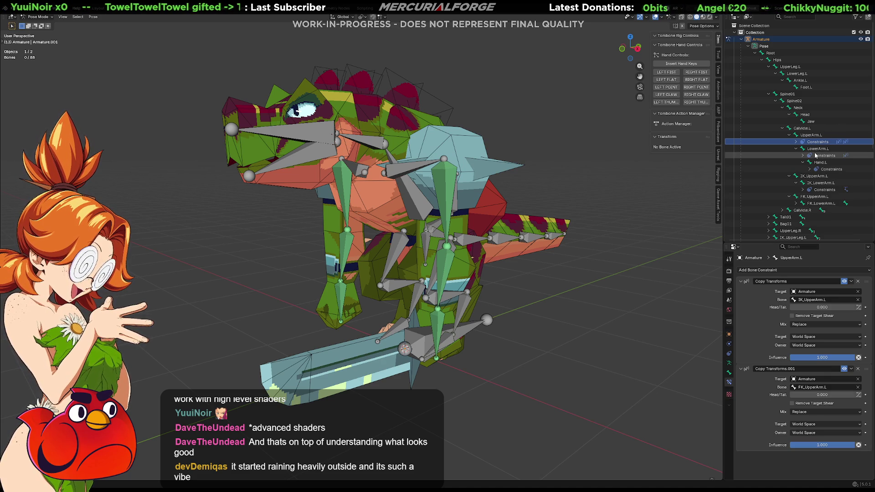
Collapse Root and expand the DRV_Root hierarchy, undoing an accidental armature deletion.
{"action": "left_click", "coordinate": [754, 53]}
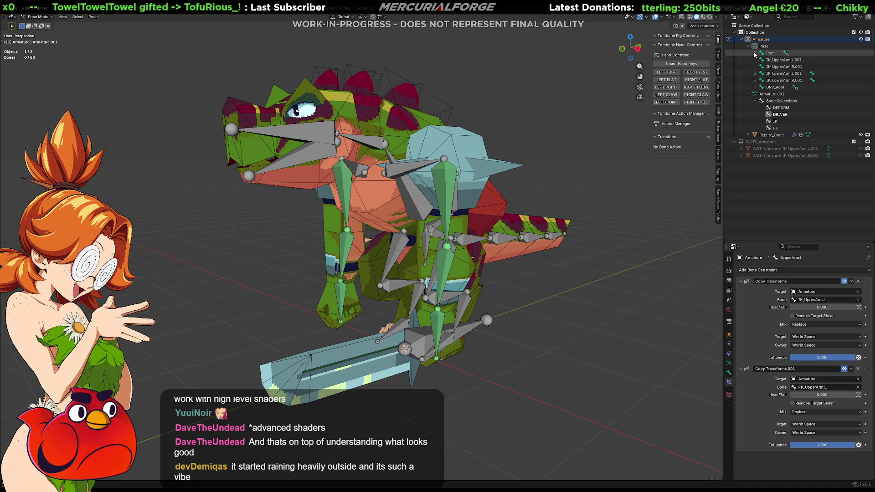
{"action": "left_click", "coordinate": [755, 87]}
{"action": "left_click", "coordinate": [757, 89]}
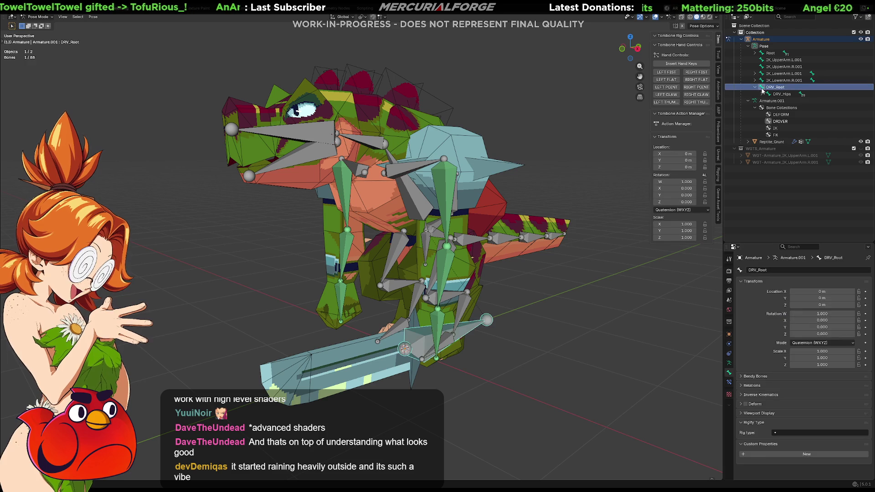
{"action": "left_click", "coordinate": [756, 89], "text": "shift"}
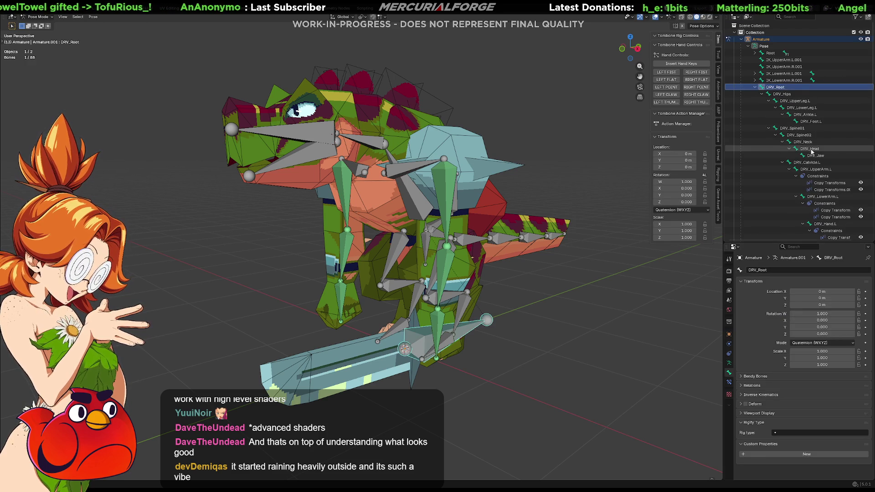
{"action": "scroll", "coordinate": [833, 149], "scroll_direction": "down", "scroll_amount": 3}
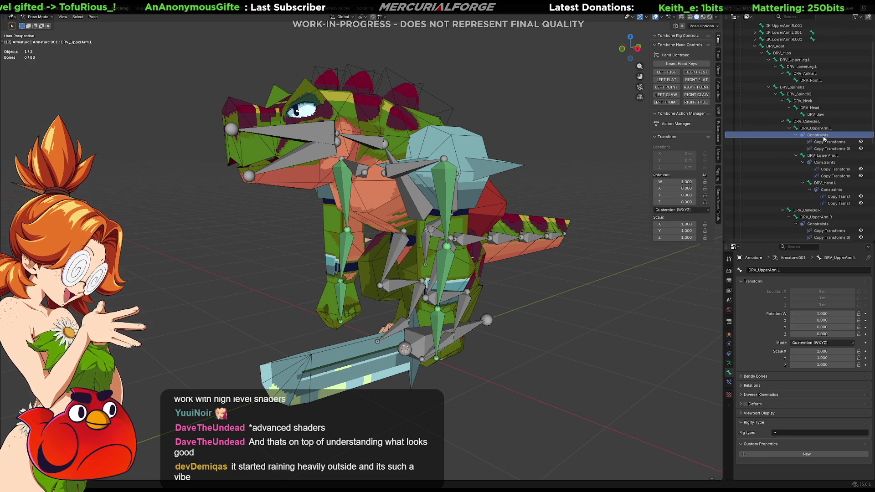
{"action": "key", "text": "Delete"}
{"action": "key", "text": "ctrl+z"}
Expand Armature.001's contents and make DRV_Root the active bone in Pose Mode.
{"action": "left_click", "coordinate": [741, 40]}
{"action": "left_click", "coordinate": [748, 53]}
{"action": "left_click", "coordinate": [755, 60]}
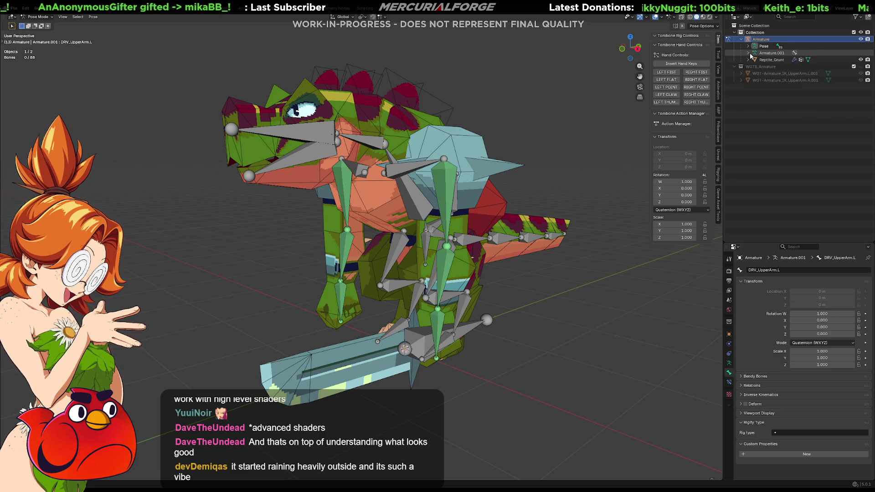
{"action": "key", "text": "Tab"}
{"action": "left_click", "coordinate": [433, 271]}
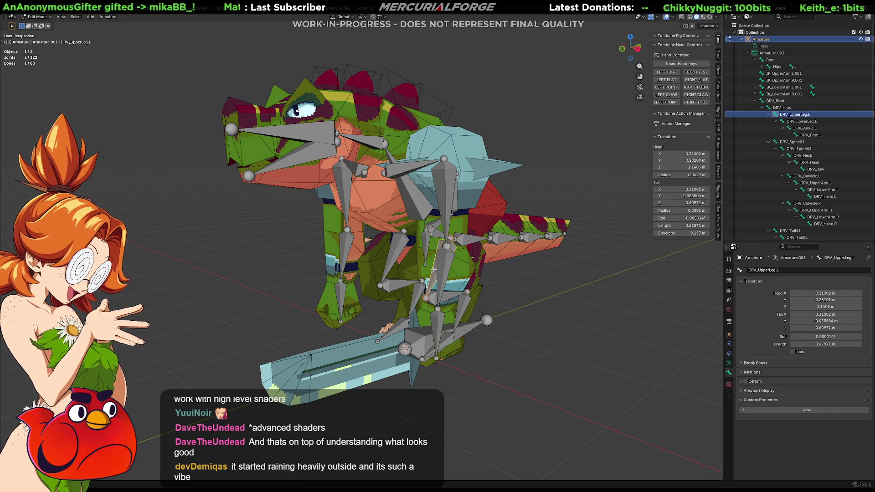
{"action": "key", "text": "Tab"}
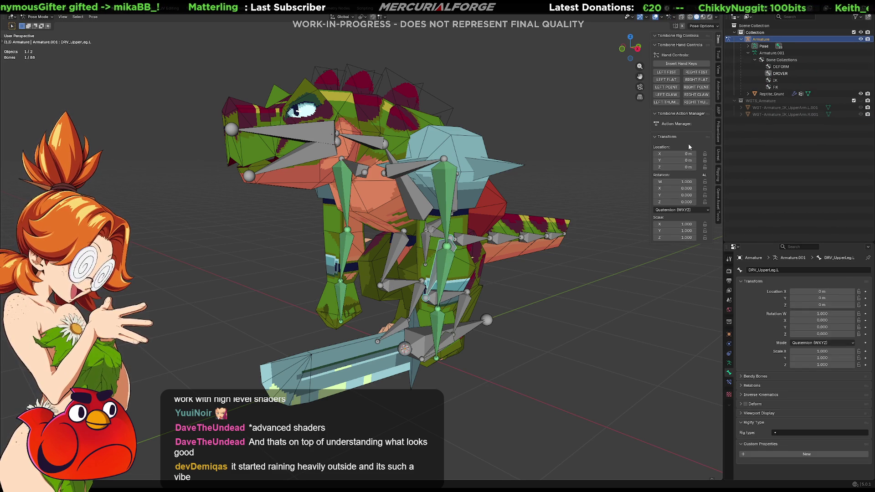
{"action": "left_click", "coordinate": [417, 344]}
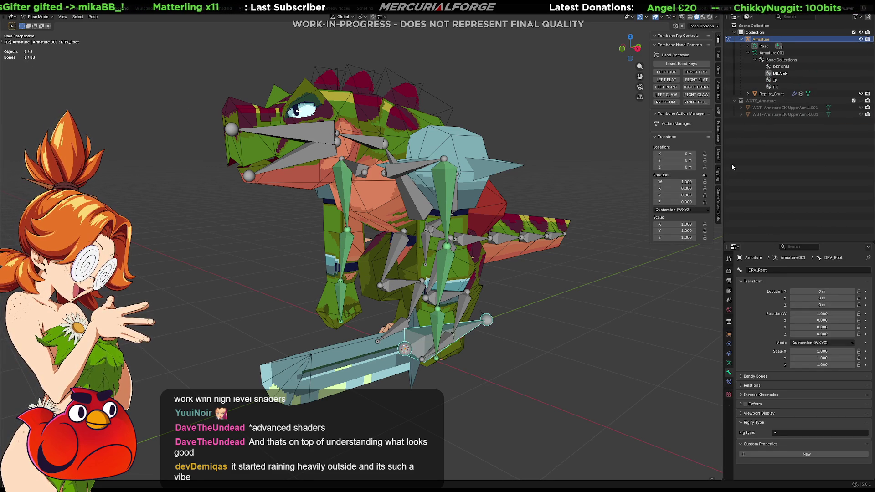
Expand the full DRV hierarchy and show DRV_UpperArm.L's bone constraints.
{"action": "left_click", "coordinate": [748, 46]}
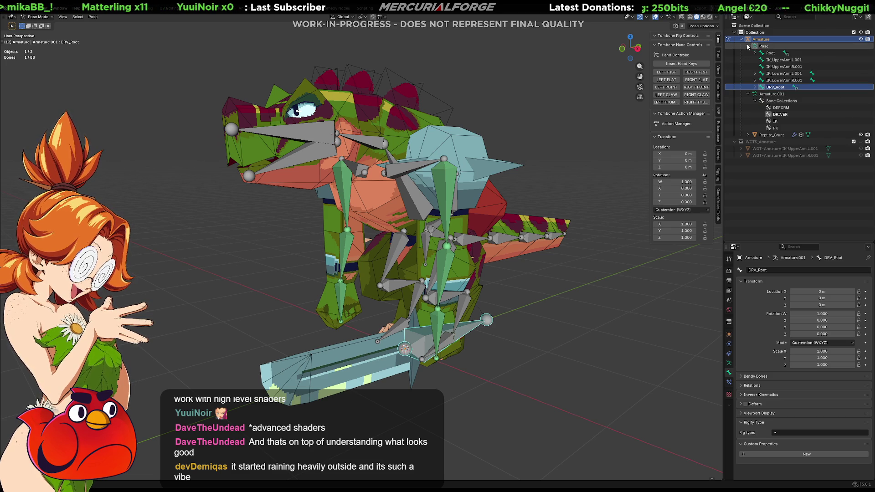
{"action": "left_click", "coordinate": [754, 87], "text": "shift"}
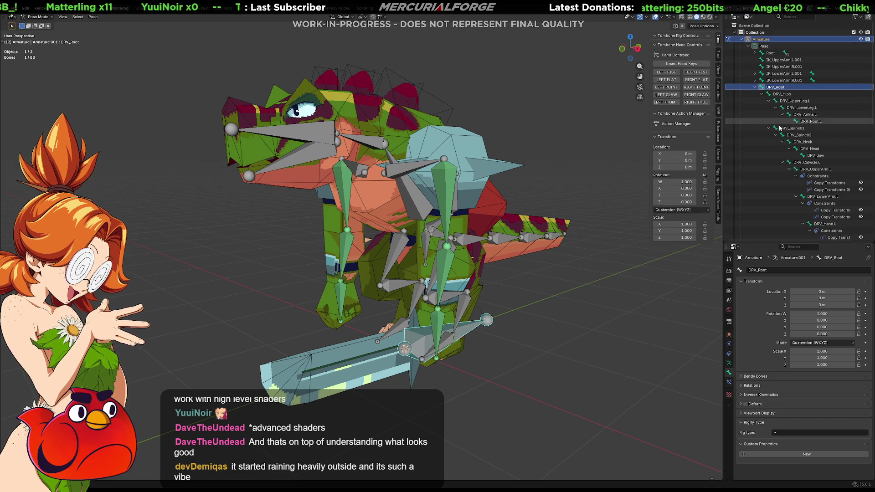
{"action": "left_click", "coordinate": [813, 169]}
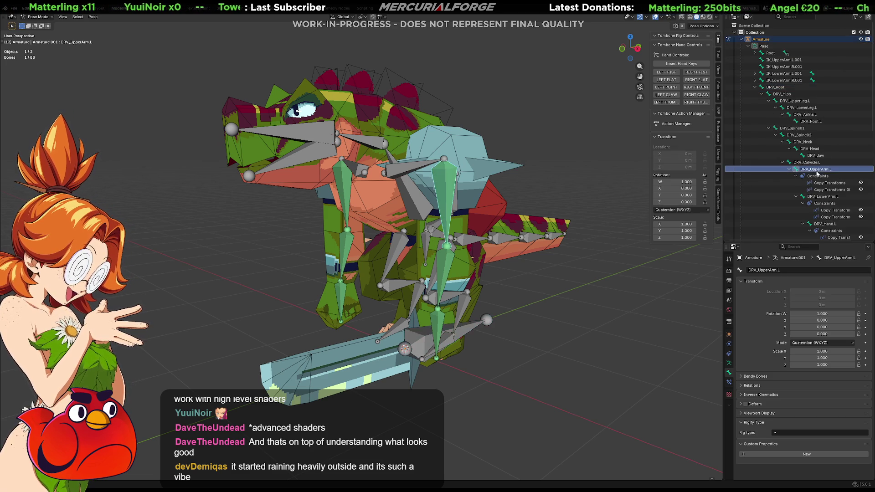
{"action": "left_click", "coordinate": [729, 382]}
Delete the Copy Transforms constraints from DRV_UpperArm.L, DRV_LowerArm.L and DRV_Hand.L.
{"action": "left_click", "coordinate": [859, 281]}
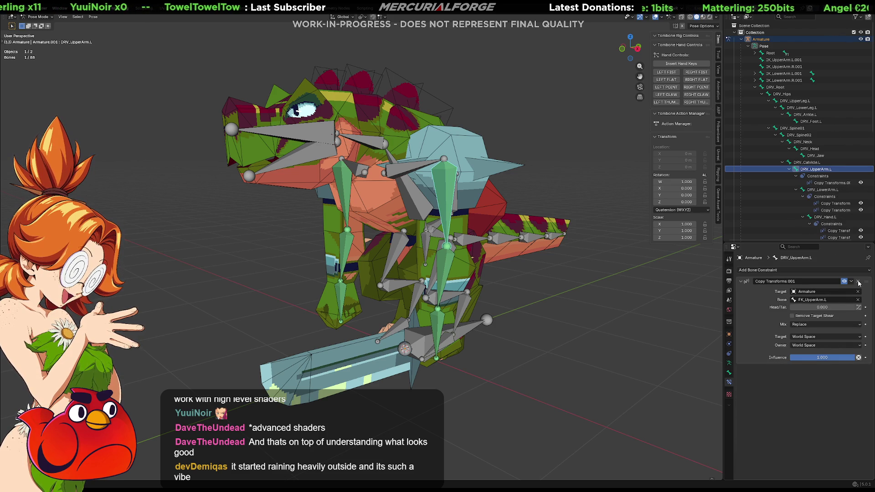
{"action": "left_click", "coordinate": [858, 282]}
{"action": "left_click", "coordinate": [824, 177]}
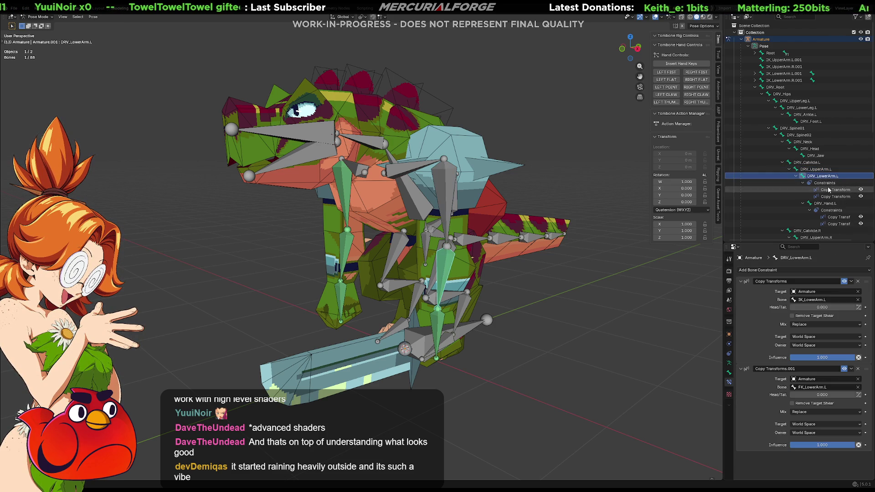
{"action": "left_click", "coordinate": [858, 281]}
{"action": "left_click", "coordinate": [858, 282]}
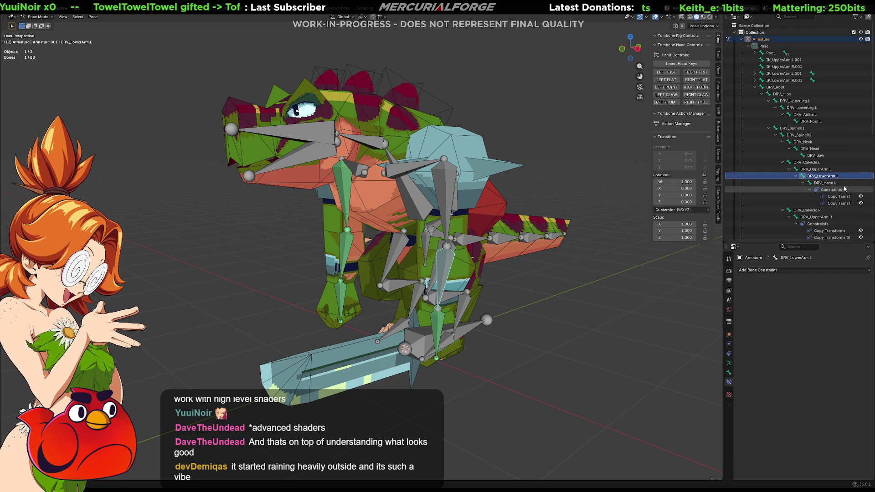
{"action": "left_click", "coordinate": [844, 189]}
{"action": "left_click", "coordinate": [859, 281]}
{"action": "left_click", "coordinate": [858, 282]}
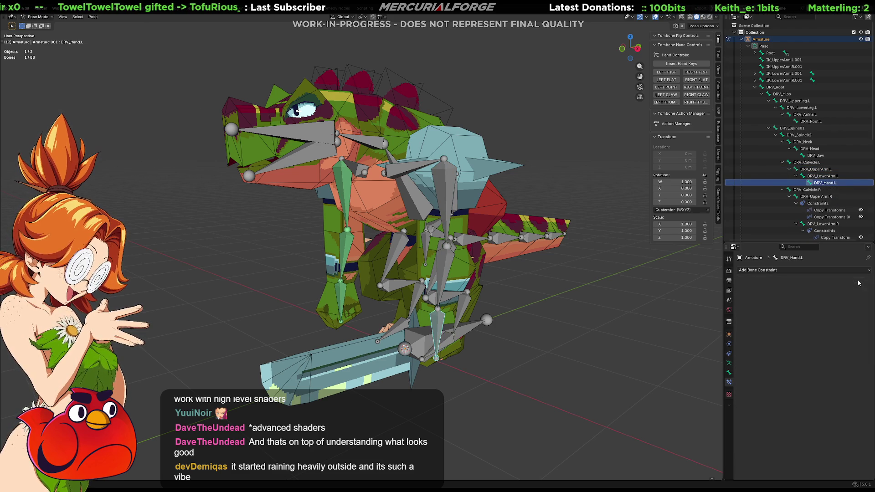
Delete both Copy Transforms constraints from DRV_UpperArm.R, DRV_LowerArm.R and DRV_Hand.R.
{"action": "left_click", "coordinate": [817, 197]}
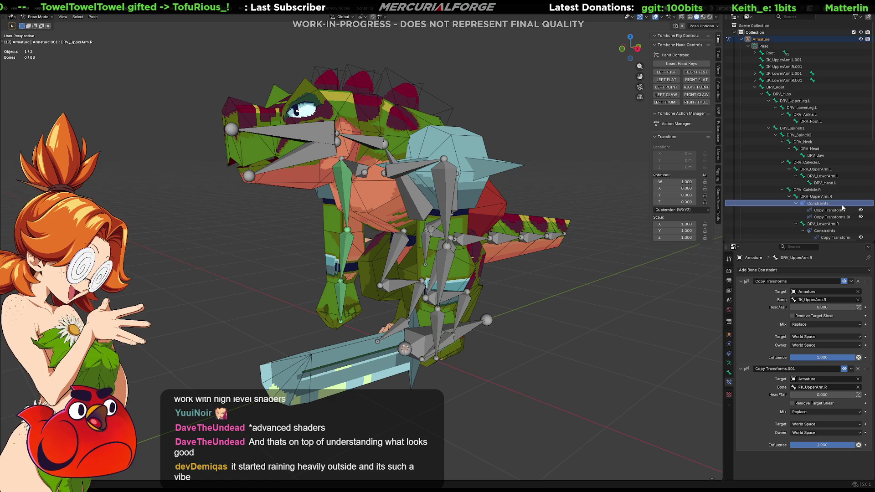
{"action": "left_click", "coordinate": [859, 281]}
{"action": "left_click", "coordinate": [859, 282]}
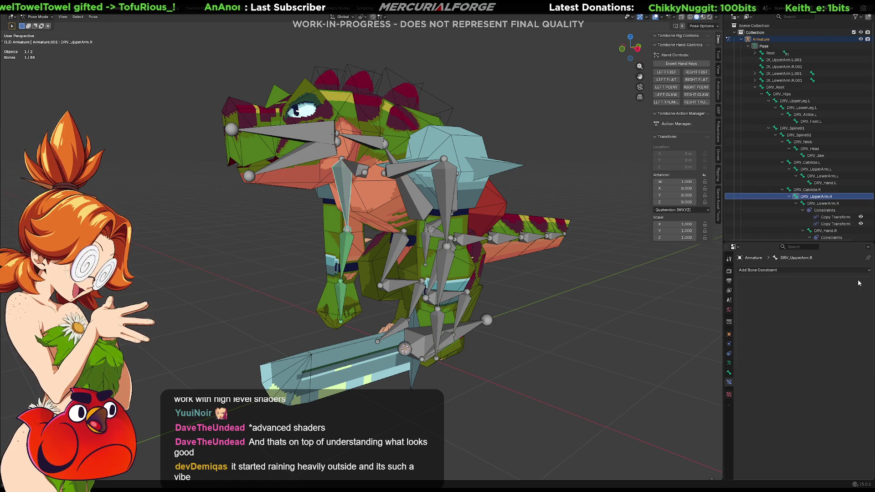
{"action": "left_click", "coordinate": [821, 203]}
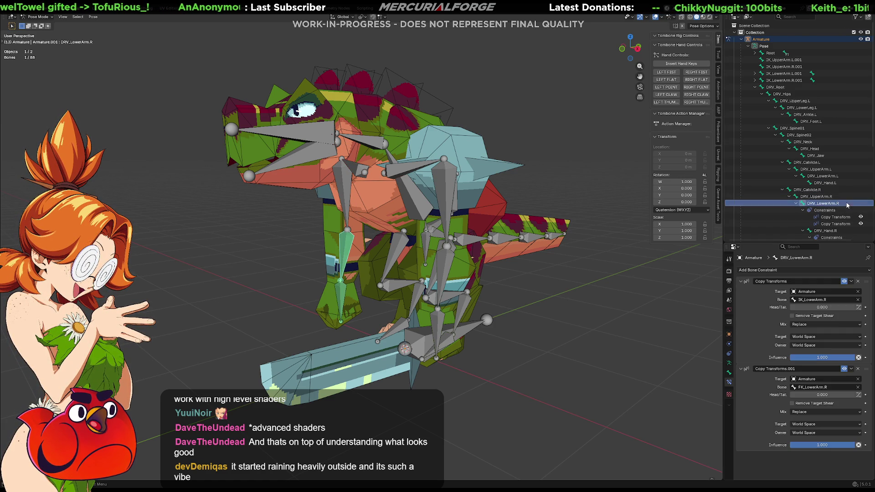
{"action": "left_click", "coordinate": [859, 281]}
{"action": "left_click", "coordinate": [859, 281]}
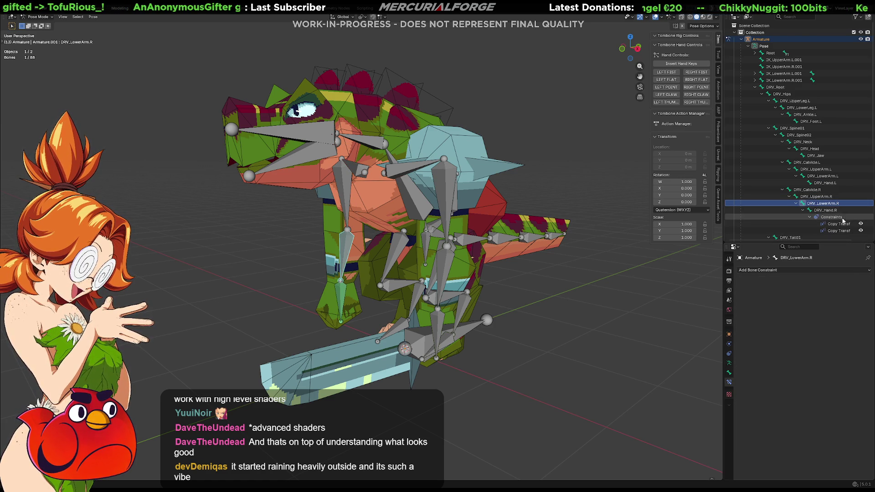
{"action": "left_click", "coordinate": [827, 210]}
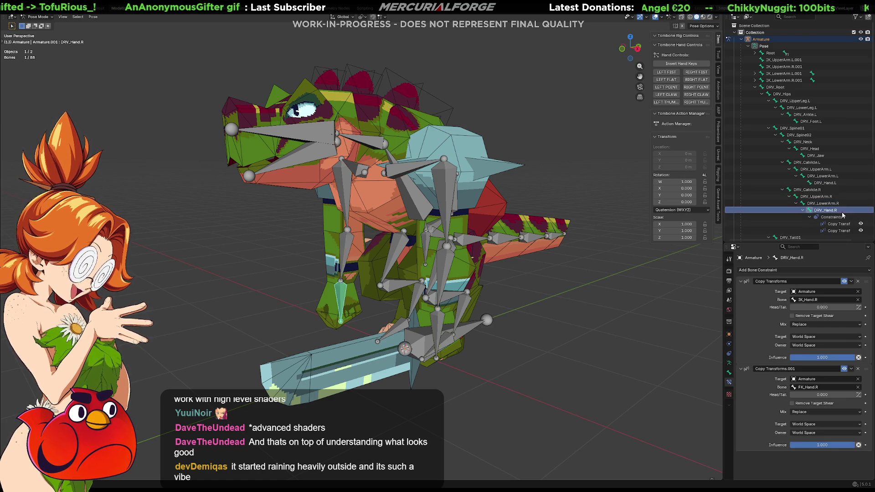
{"action": "left_click", "coordinate": [858, 281]}
{"action": "left_click", "coordinate": [858, 281]}
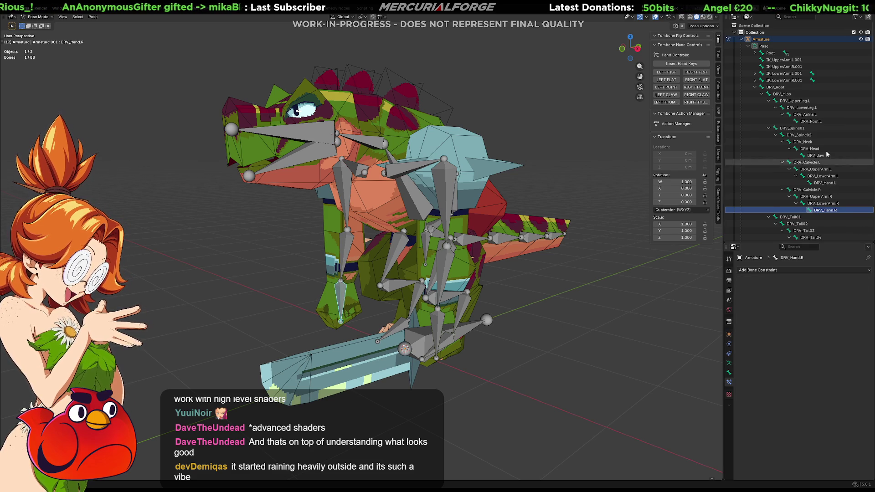
{"action": "scroll", "coordinate": [831, 186], "scroll_direction": "down", "scroll_amount": 5}
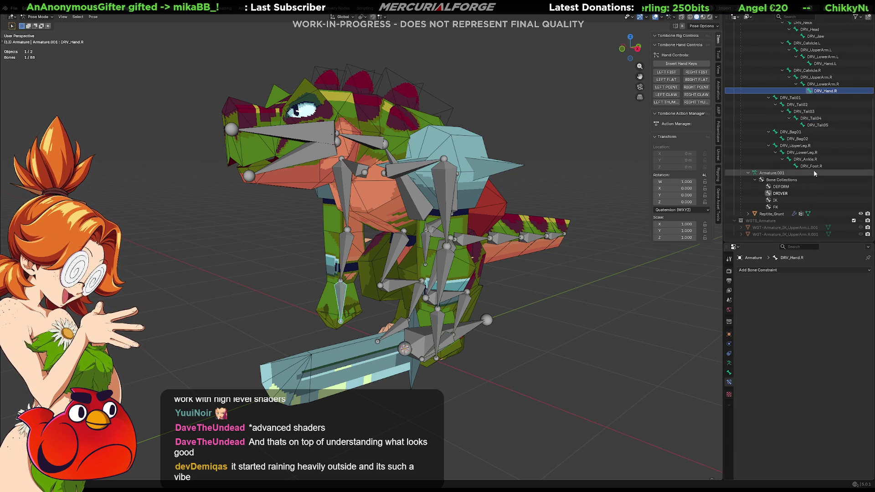
{"action": "scroll", "coordinate": [814, 171], "scroll_direction": "up", "scroll_amount": 5}
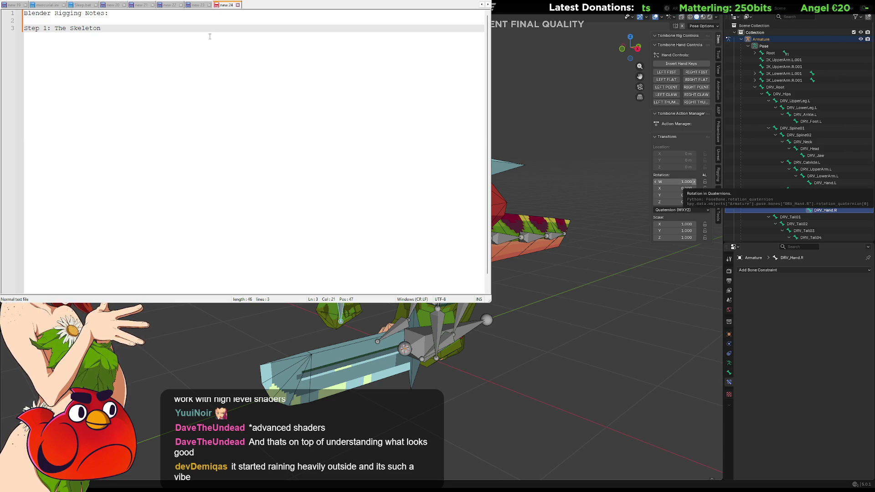
Write line 4: Create "Single Bone" (Shift + A) Armature > Single Bone, then start line 5.
{"action": "key", "text": "Return"}
{"action": "type", "text": "-"}
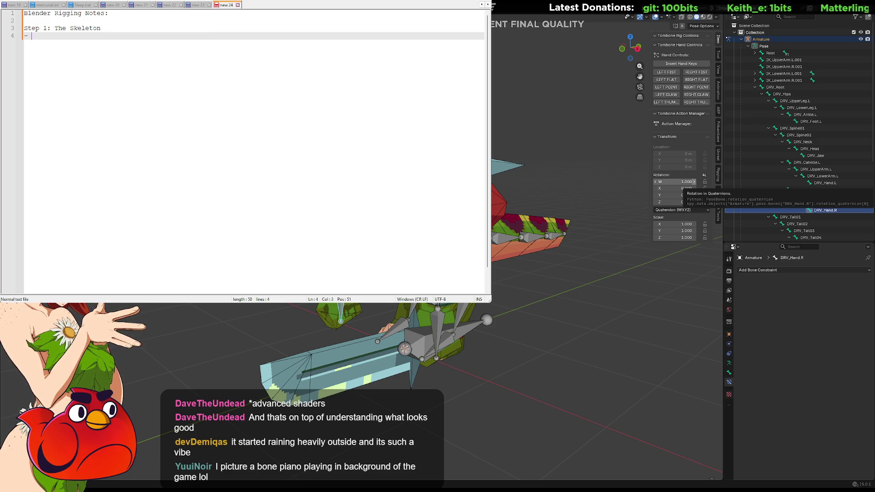
{"action": "type", "text": "S"}
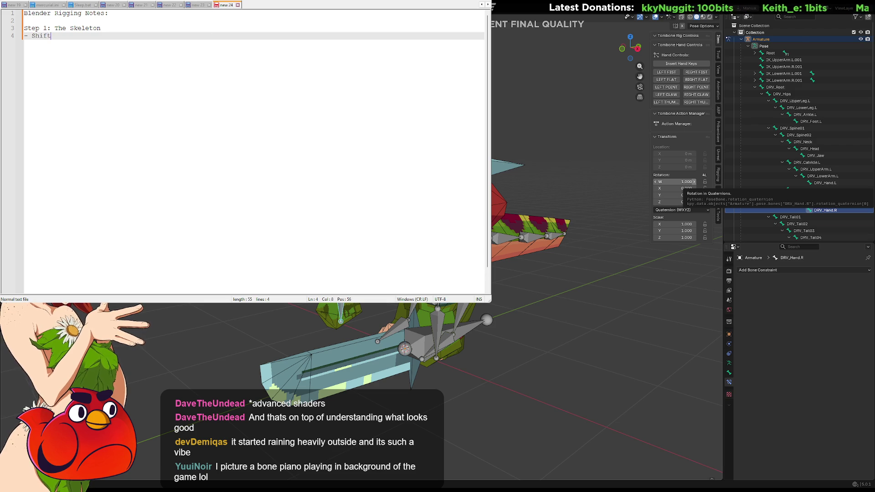
{"action": "key", "text": "BackSpace"}
{"action": "type", "text": "Crea"}
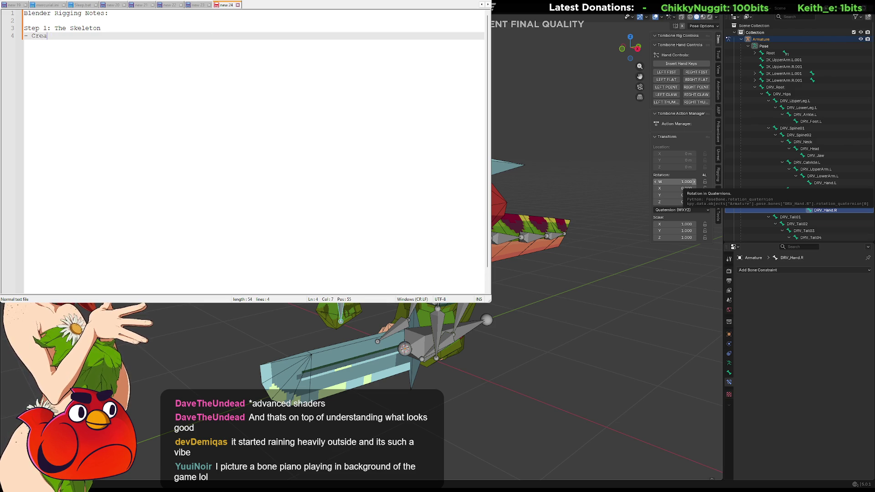
{"action": "type", "text": "te \"Single Bone"}
{"action": "key", "text": "BackSpace"}
{"action": "type", "text": "Shift+"}
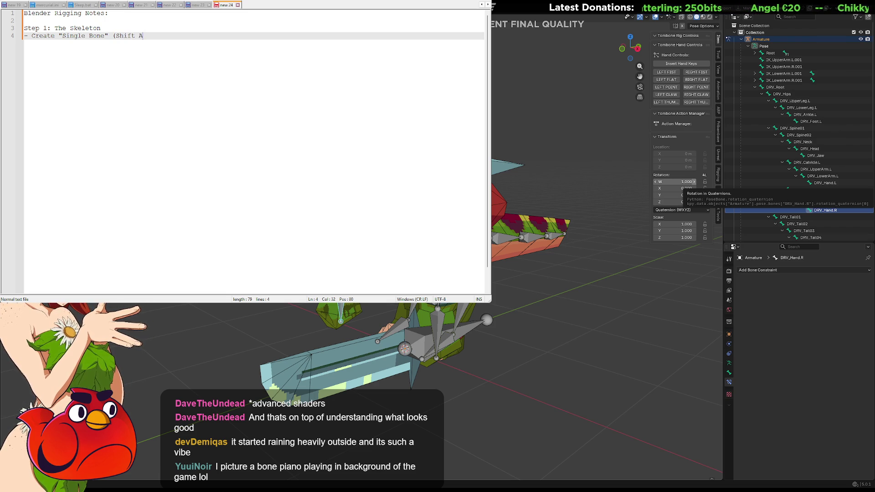
{"action": "type", "text": "+ A"}
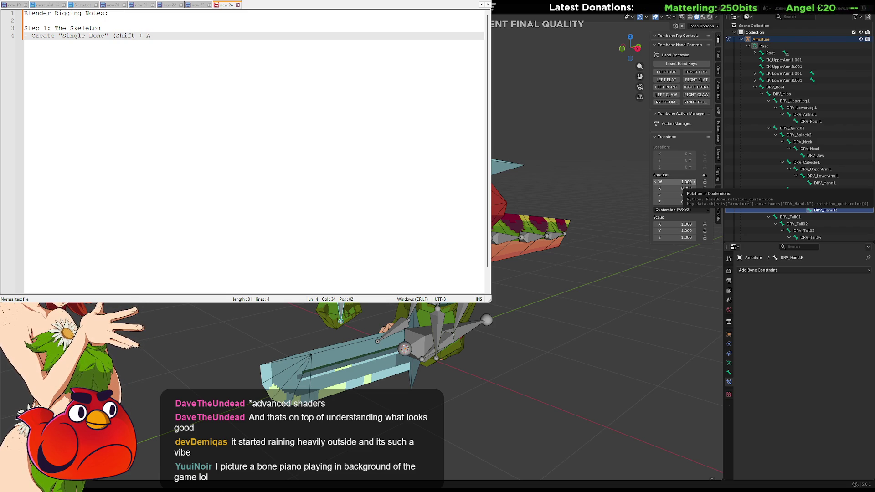
{"action": "type", "text": ")"}
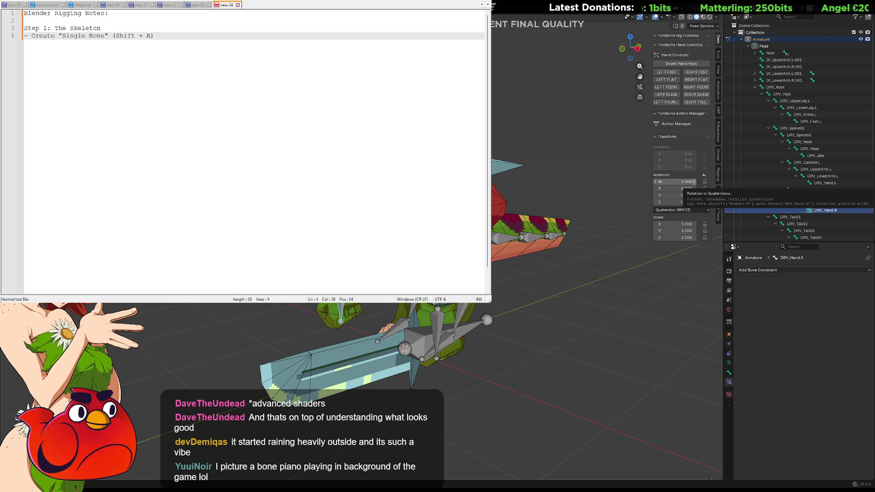
{"action": "type", "text": "A"}
{"action": "type", "text": "rmature"}
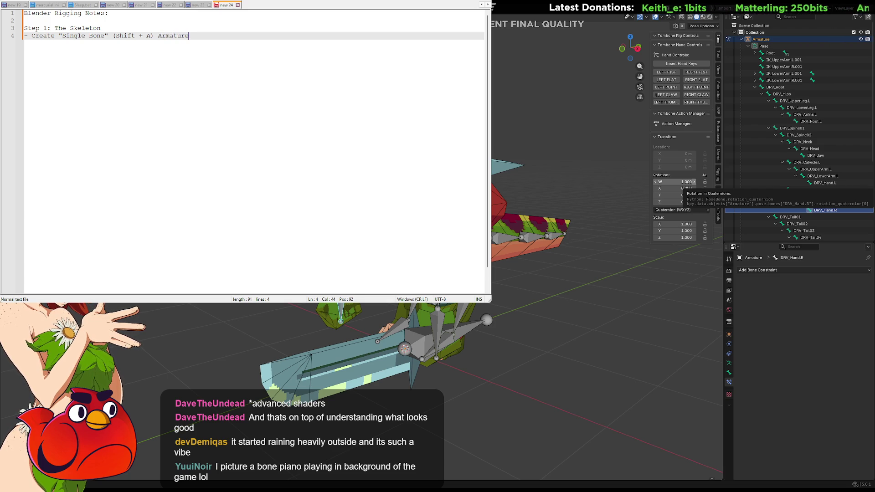
{"action": "type", "text": " > Single bone"}
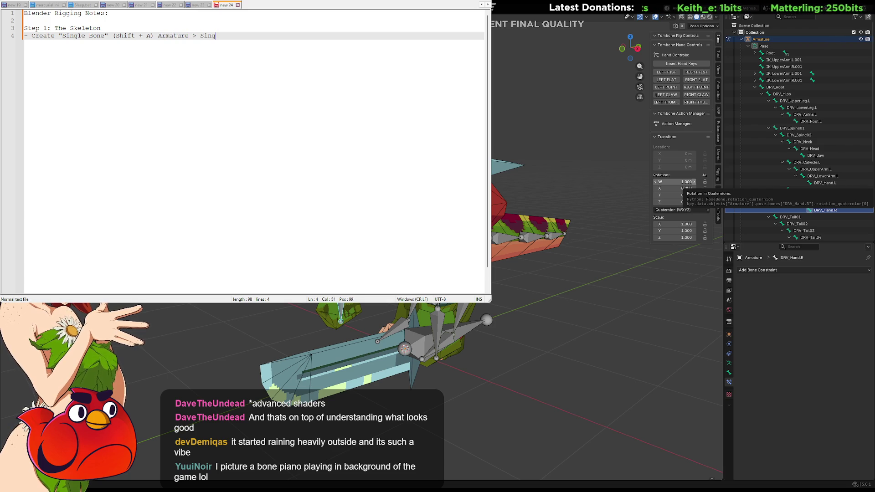
{"action": "key", "text": "BackSpace"}
{"action": "key", "text": "BackSpace"}
{"action": "key", "text": "BackSpace"}
{"action": "type", "text": "Bone"}
{"action": "key", "text": "Return"}
{"action": "type", "text": "-"}
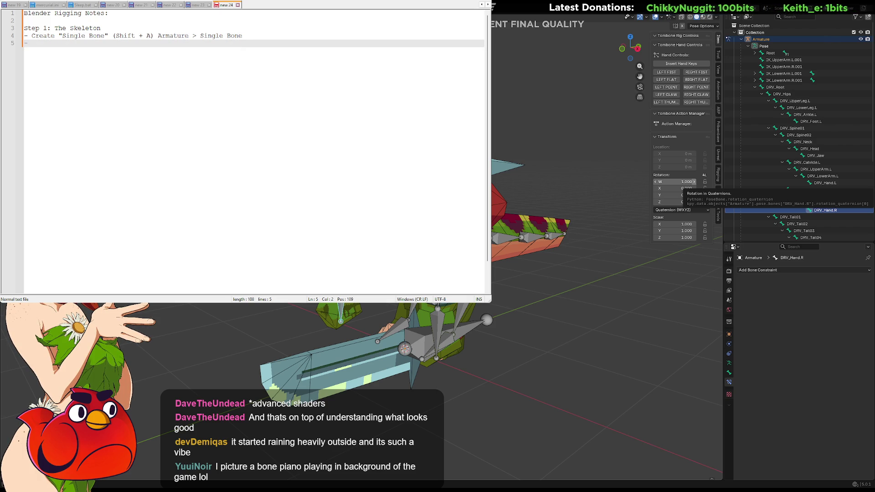
Write the note 'Orient bone to world, set bone tail to Y direction on floor'.
{"action": "type", "text": "Orient bone to "}
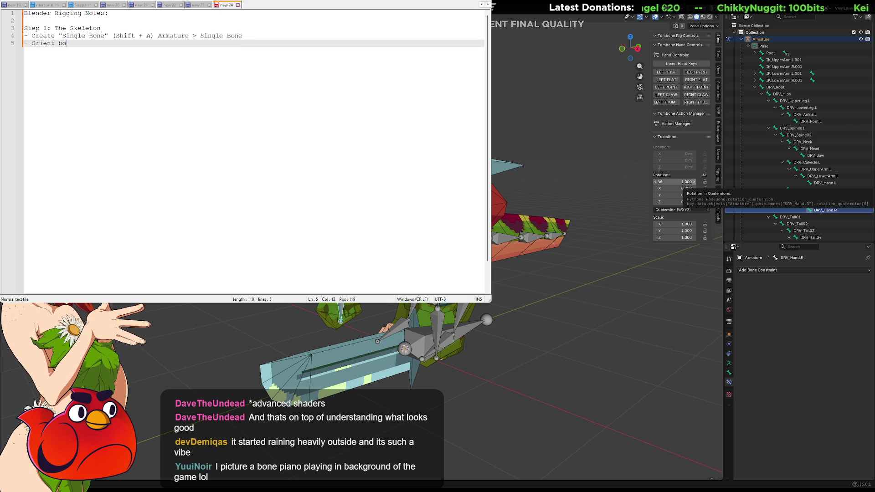
{"action": "type", "text": "work"}
{"action": "key", "text": "BackSpace"}
{"action": "type", "text": "ld,"}
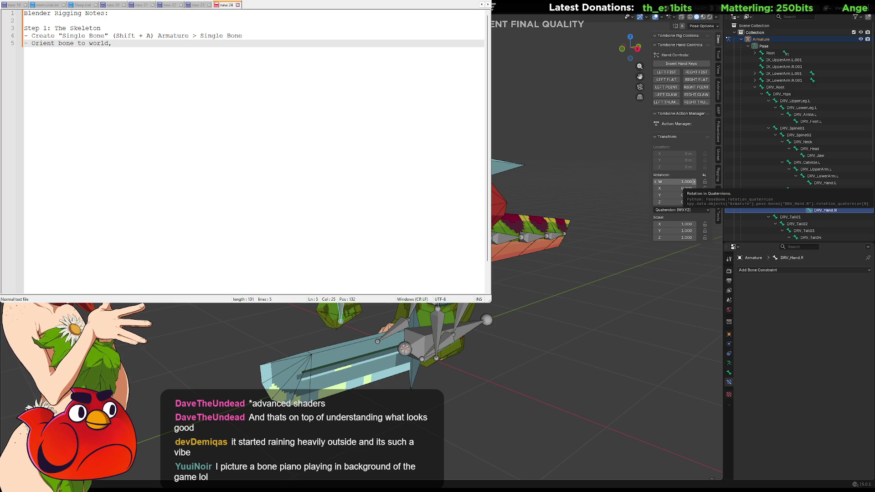
{"action": "type", "text": "tail"}
{"action": "key", "text": "BackSpace"}
{"action": "key", "text": "BackSpace"}
{"action": "key", "text": "BackSpace"}
{"action": "type", "text": "pull tail"}
{"action": "key", "text": "BackSpace"}
{"action": "key", "text": "BackSpace"}
{"action": "key", "text": "BackSpace"}
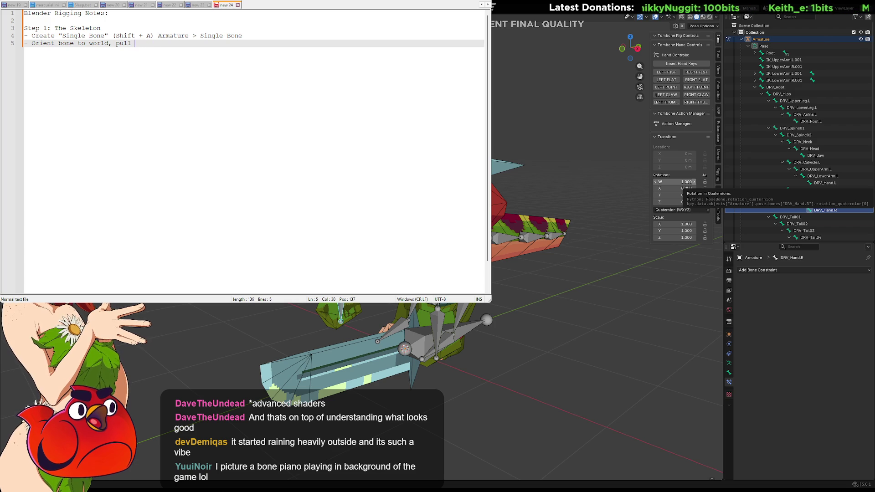
{"action": "type", "text": "set bone tail to "}
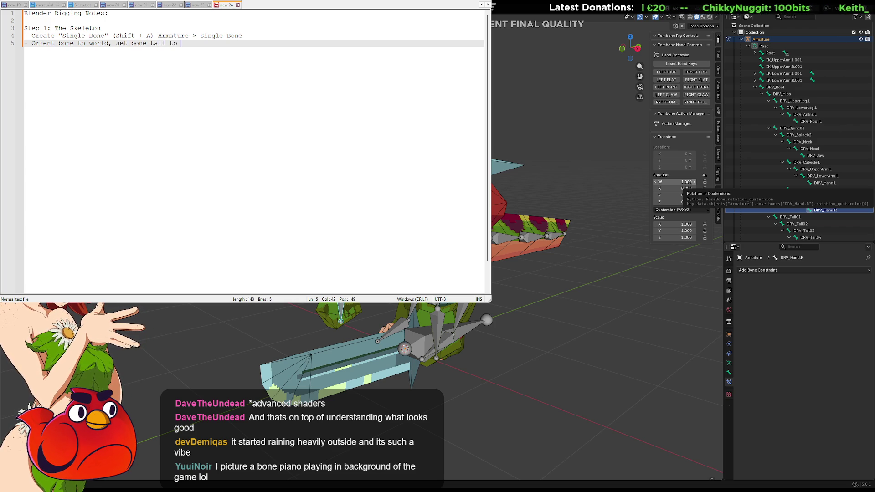
{"action": "type", "text": "Y"}
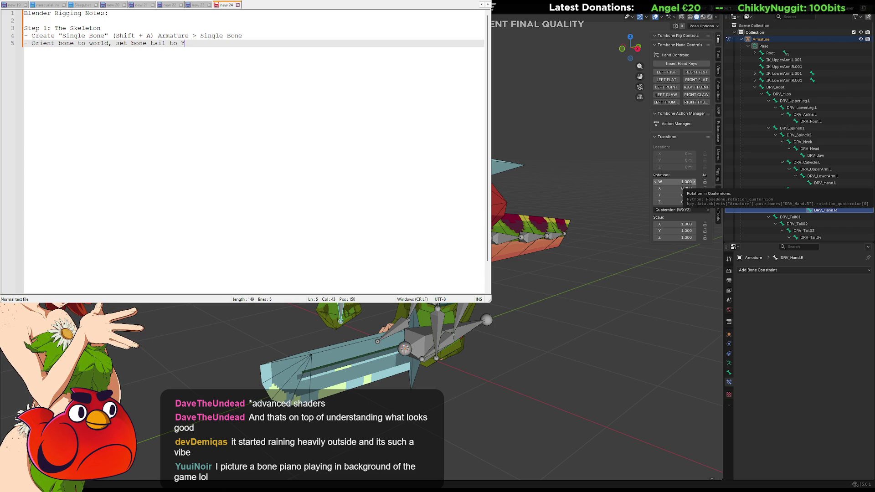
{"action": "type", "text": " direction "}
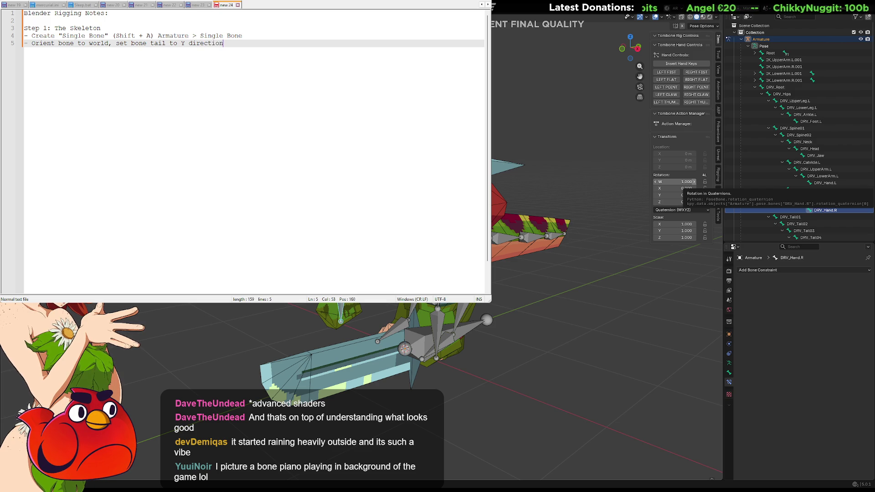
{"action": "type", "text": "on floor"}
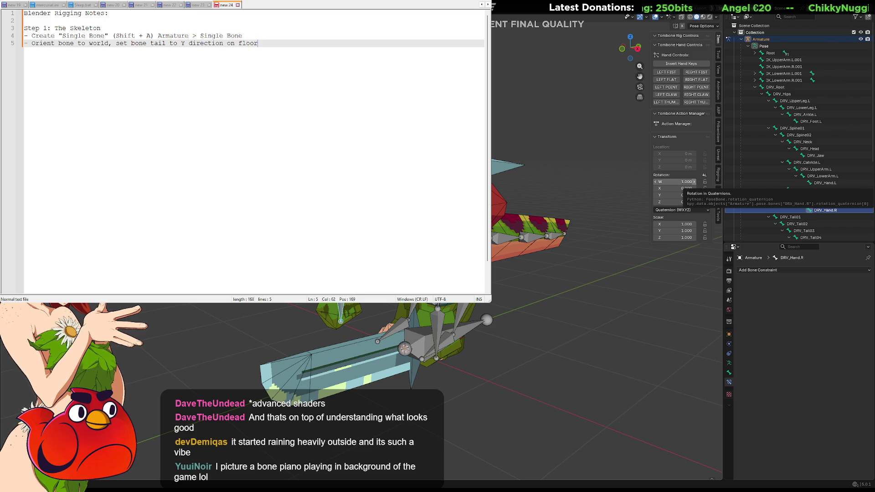
{"action": "key", "text": "Return"}
Add bullets for Shift + A create, Alt + F flip, E extrude bones, and 'Build out skeleton'.
{"action": "type", "text": "-"}
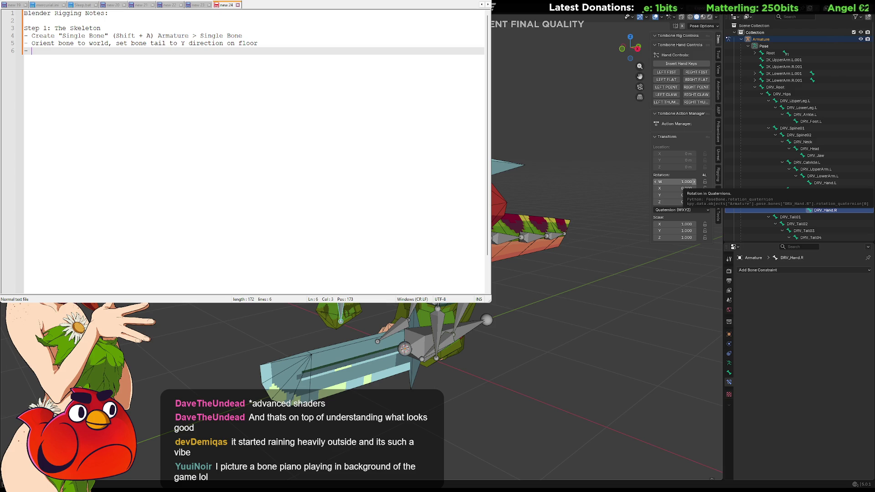
{"action": "type", "text": "hift"}
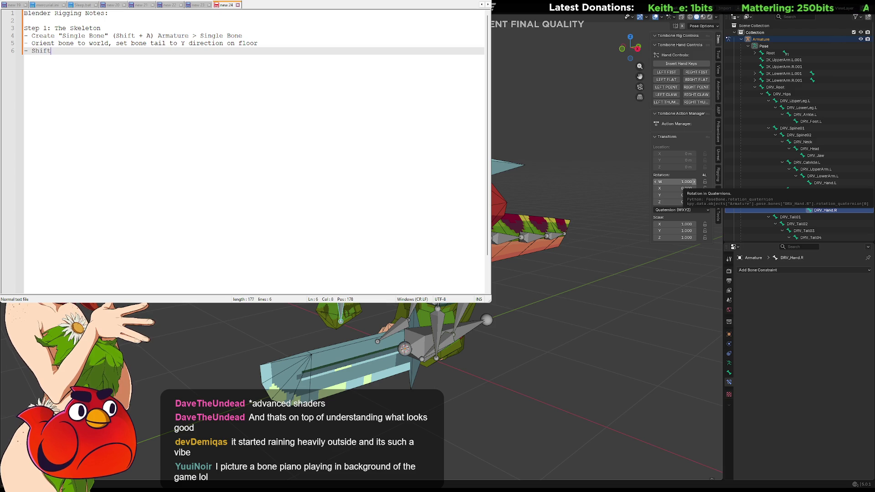
{"action": "type", "text": " + A t"}
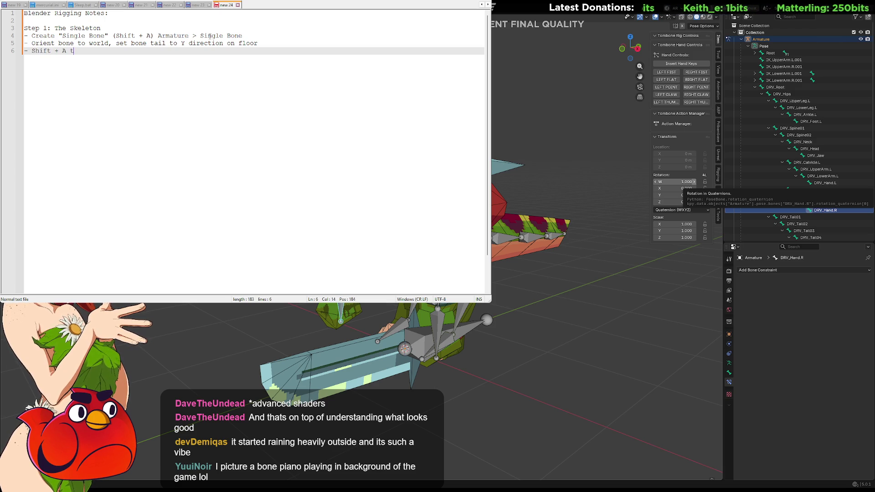
{"action": "type", "text": "o create new "}
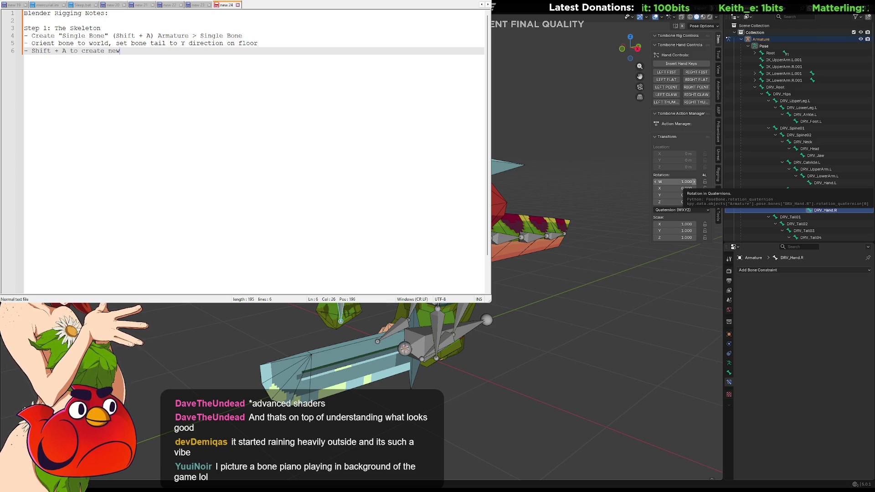
{"action": "type", "text": "bones"}
{"action": "key", "text": "Return"}
{"action": "type", "text": "- "}
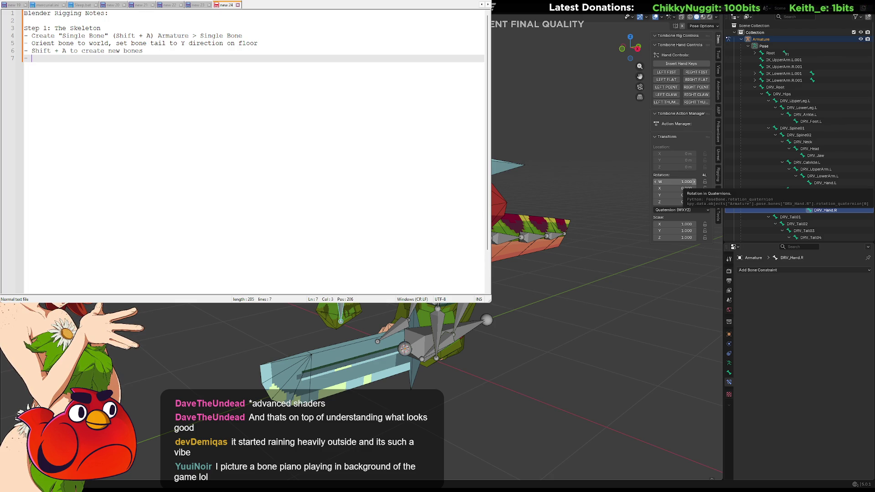
{"action": "type", "text": "Alt "}
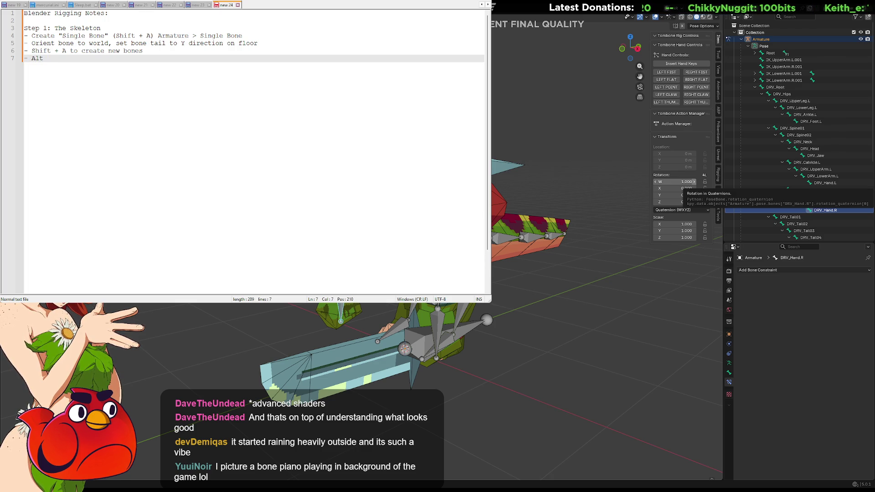
{"action": "type", "text": "+ F to "}
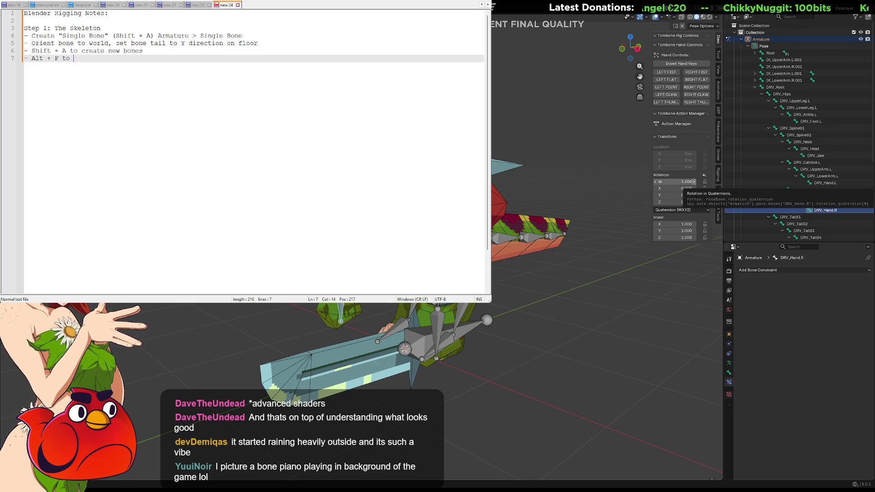
{"action": "type", "text": "flip "}
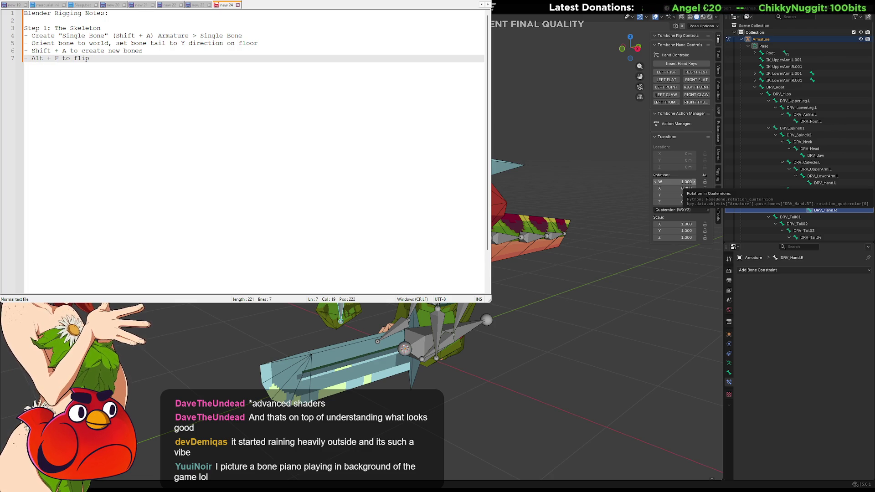
{"action": "type", "text": "bones"}
{"action": "key", "text": "Return"}
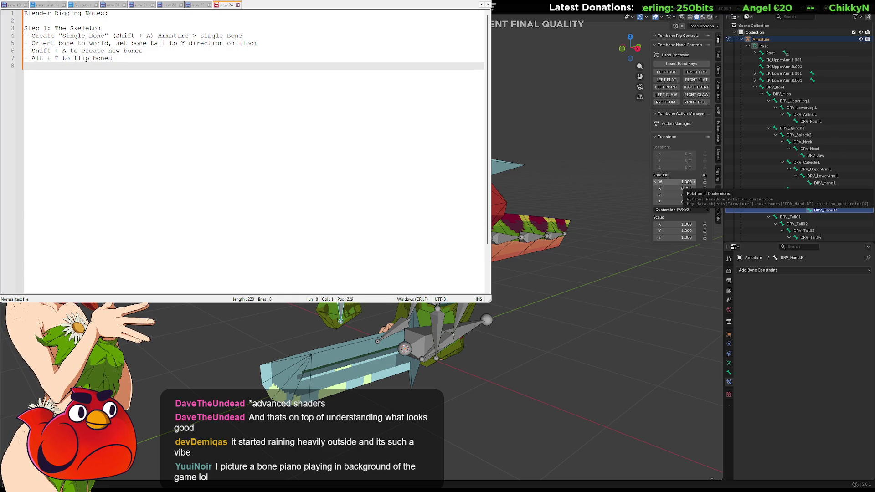
{"action": "type", "text": "-E to extrude "}
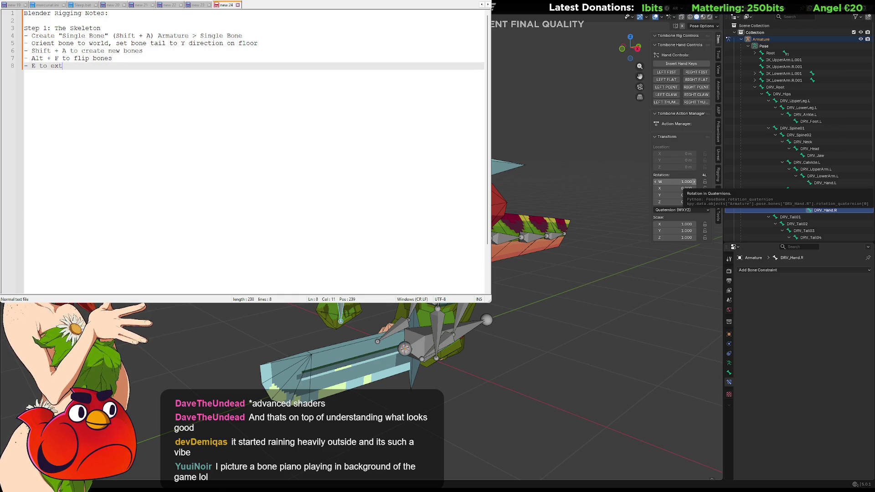
{"action": "type", "text": "bones"}
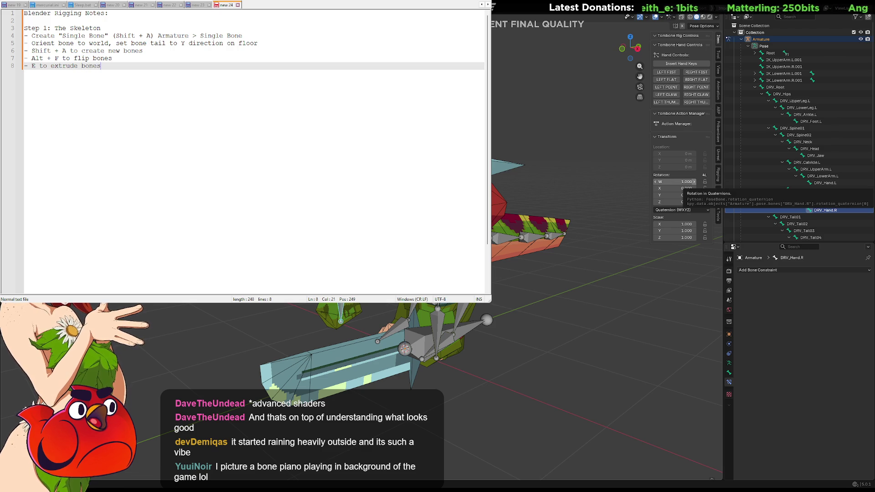
{"action": "key", "text": "Return"}
{"action": "type", "text": "- Build out skeleton"}
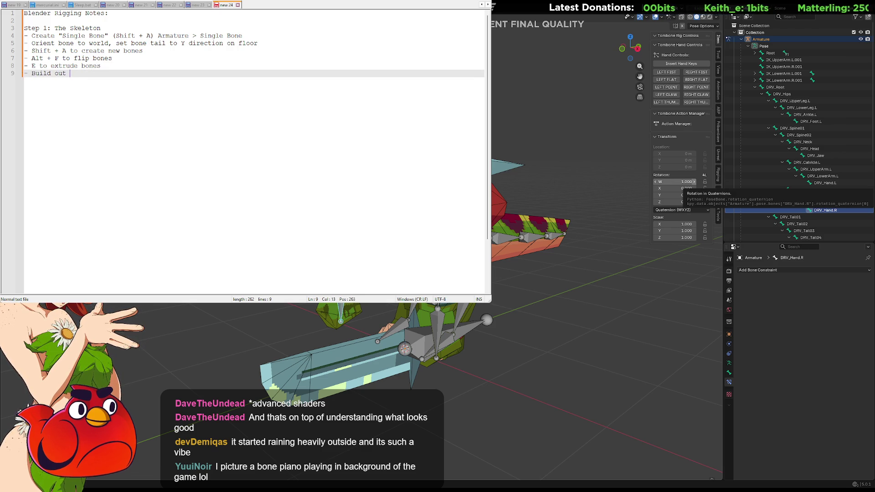
Insert 'Ctrl + P to parent bones (Selected as Child THEN Parent)' above Build out skeleton.
{"action": "key", "text": "Up"}
{"action": "key", "text": "Return"}
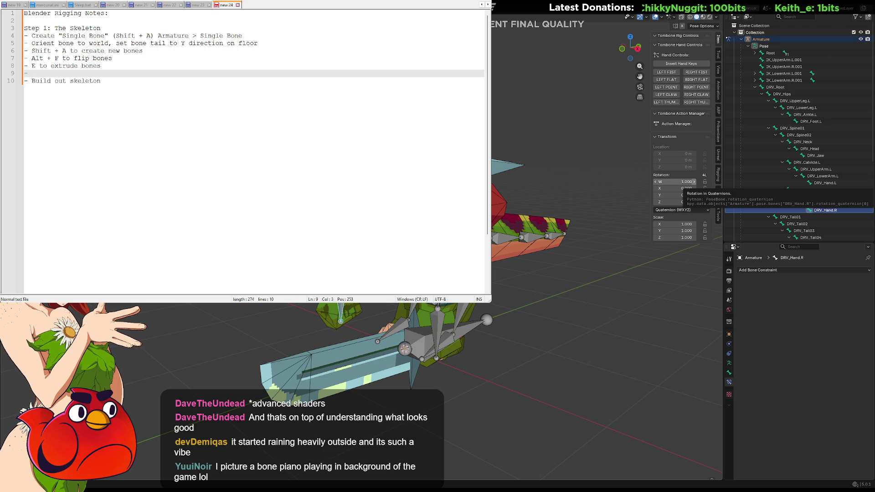
{"action": "type", "text": "Ctl"}
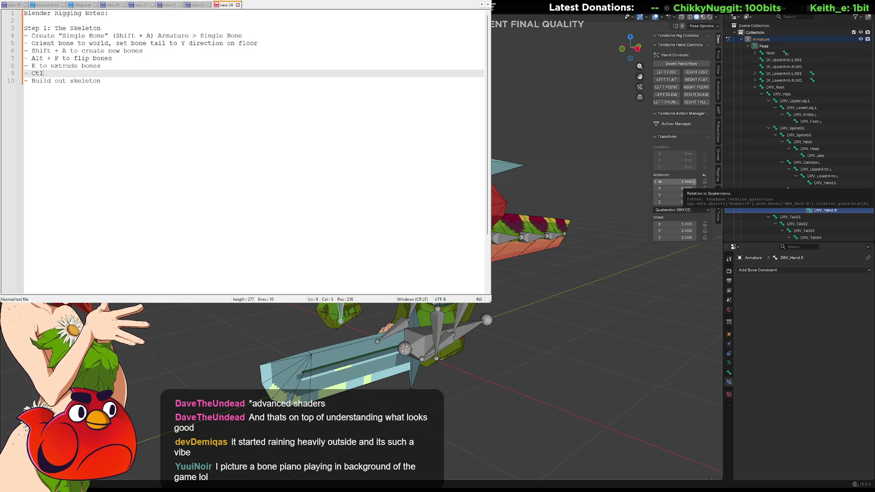
{"action": "key", "text": "BackSpace"}
{"action": "type", "text": "rl + P "}
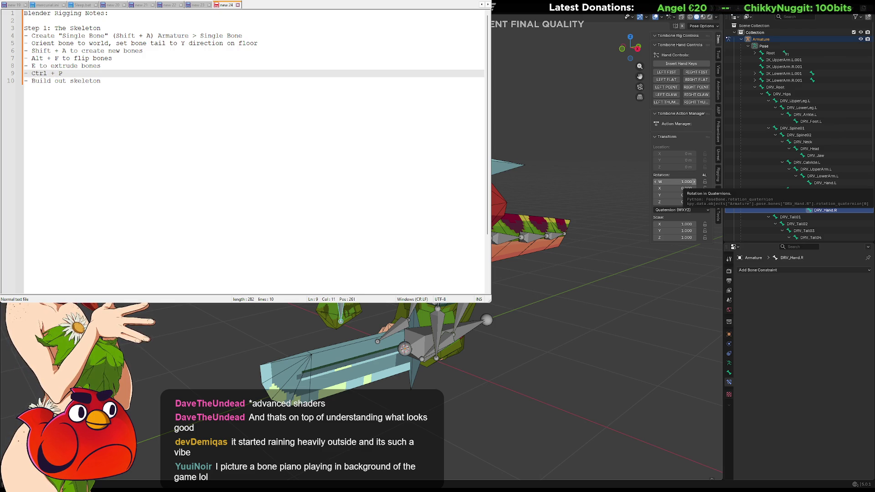
{"action": "type", "text": "to pa"}
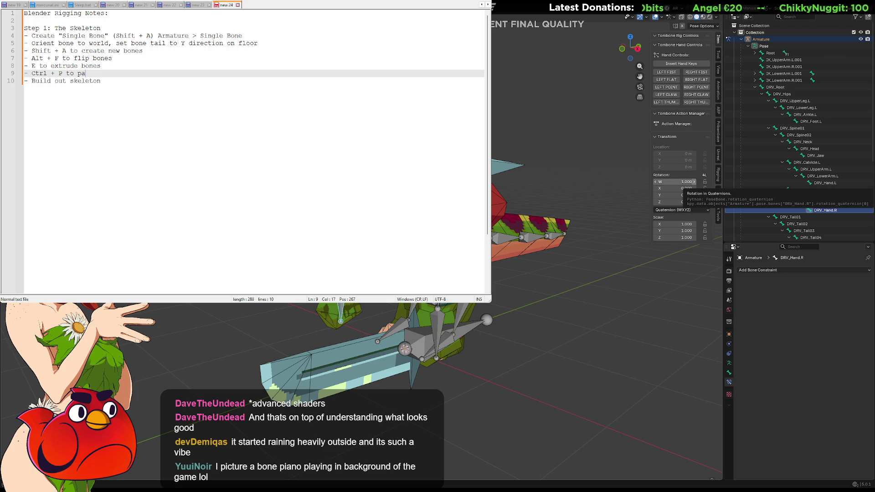
{"action": "type", "text": "rent bones ("}
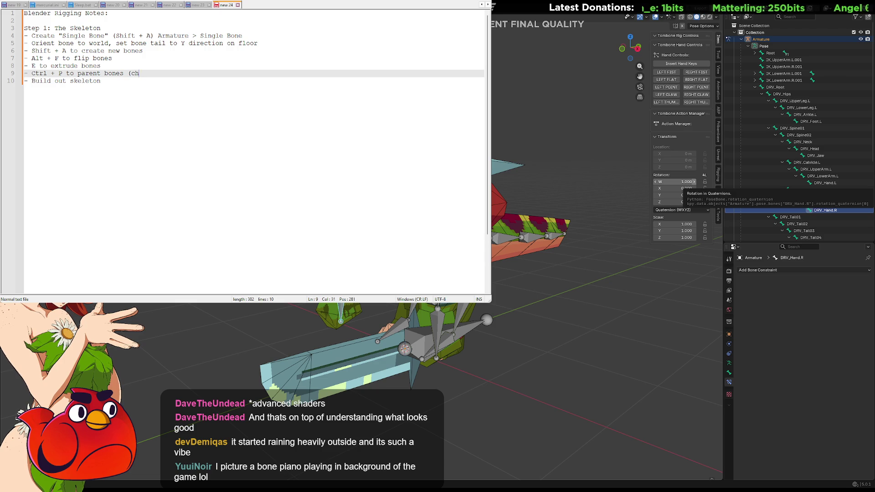
{"action": "key", "text": "BackSpace"}
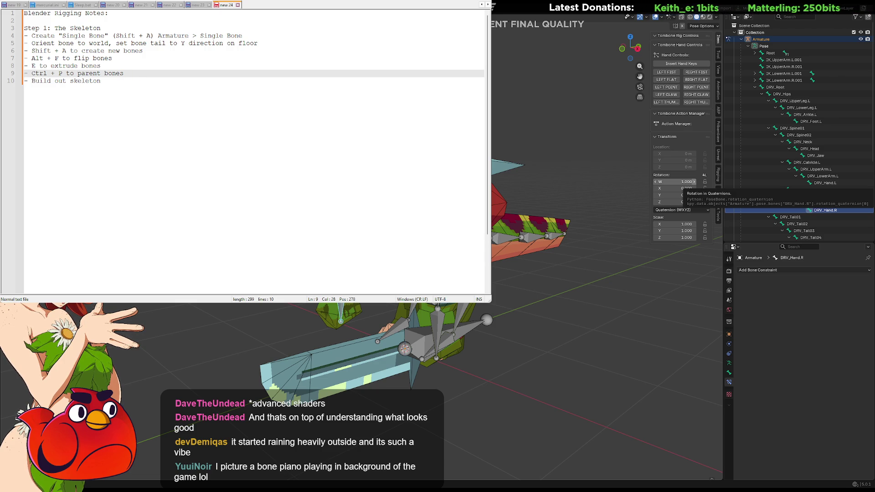
{"action": "type", "text": "(Se"}
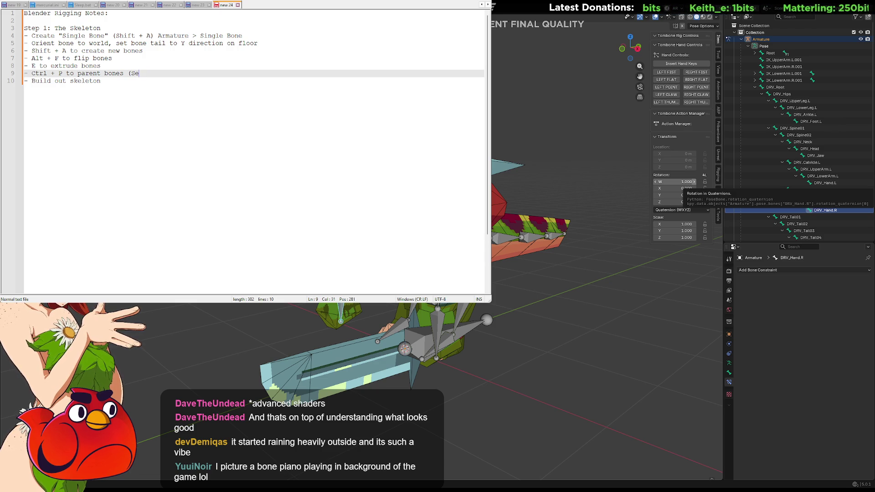
{"action": "type", "text": "lected as "}
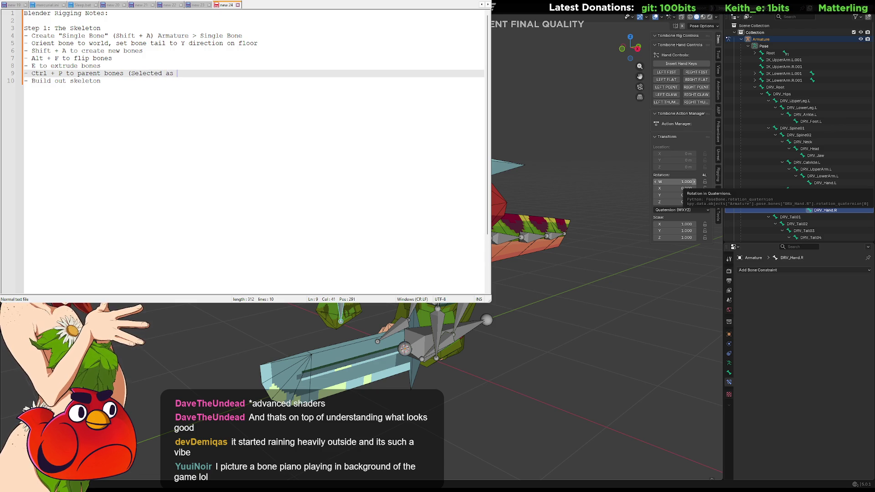
{"action": "type", "text": "child to"}
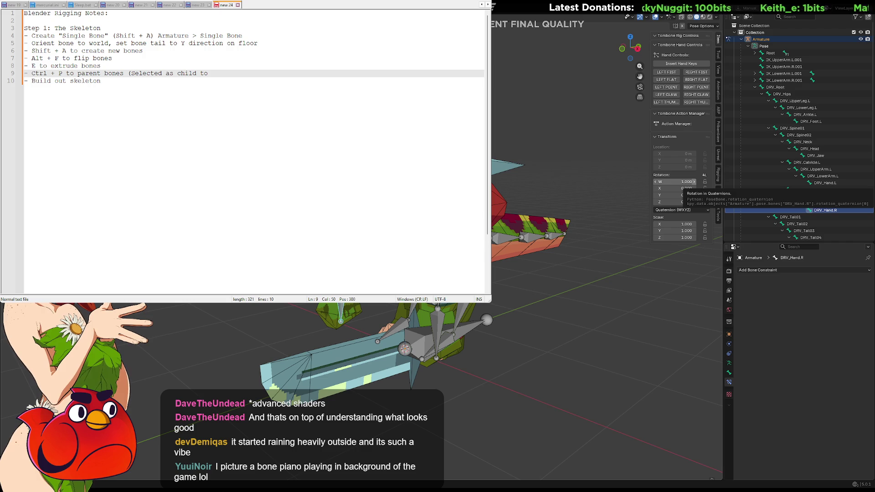
{"action": "key", "text": "BackSpace"}
{"action": "key", "text": "BackSpace"}
{"action": "key", "text": "BackSpace"}
{"action": "type", "text": "THEN"}
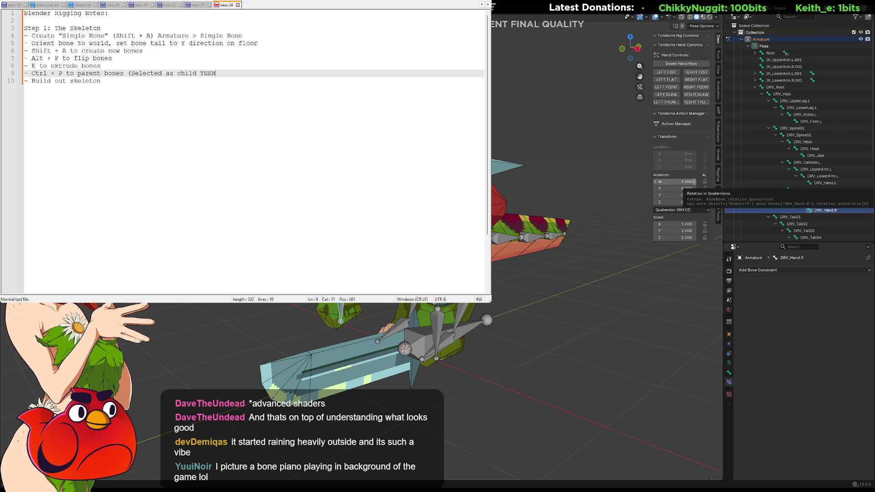
{"action": "type", "text": " target"}
{"action": "key", "text": "BackSpace"}
{"action": "key", "text": "BackSpace"}
{"action": "key", "text": "BackSpace"}
{"action": "type", "text": "Parent"}
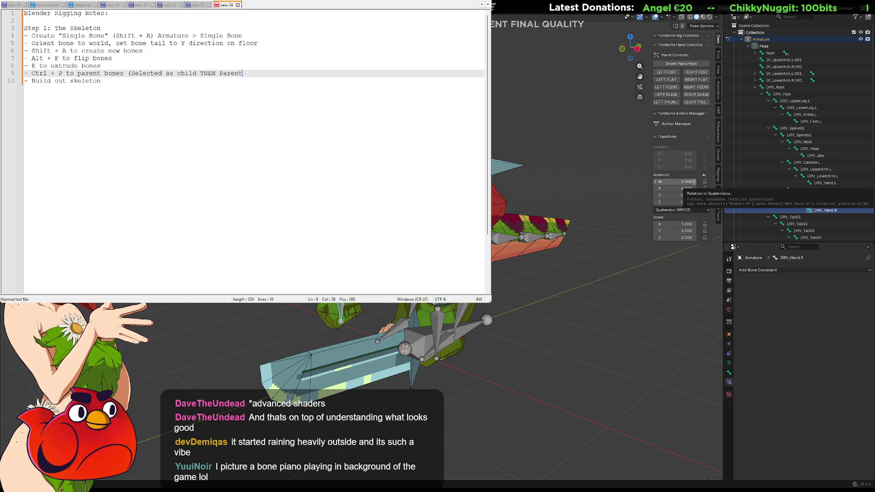
{"action": "key", "text": "BackSpace"}
{"action": "key", "text": "BackSpace"}
{"action": "key", "text": "BackSpace"}
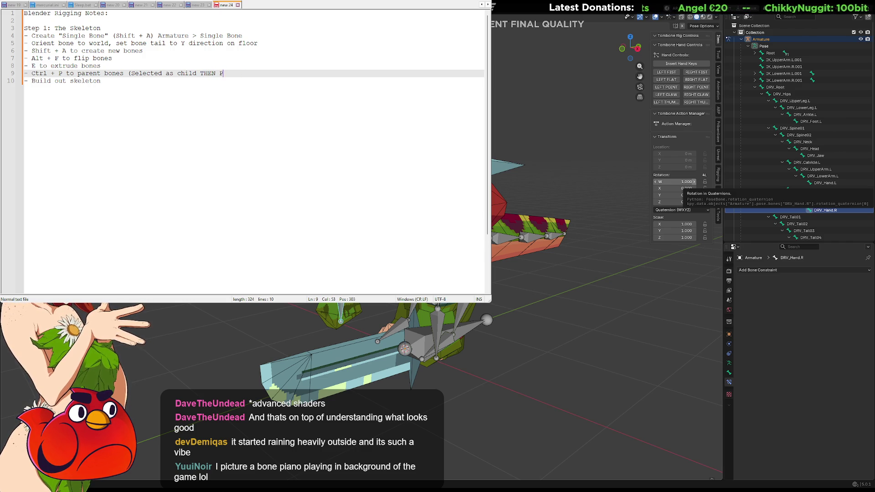
{"action": "type", "text": "arent"}
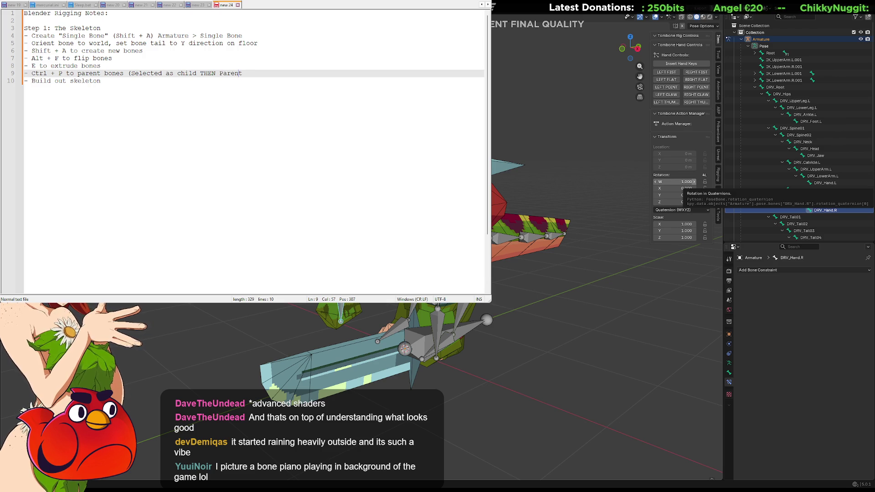
{"action": "key", "text": "BackSpace"}
{"action": "type", "text": "C"}
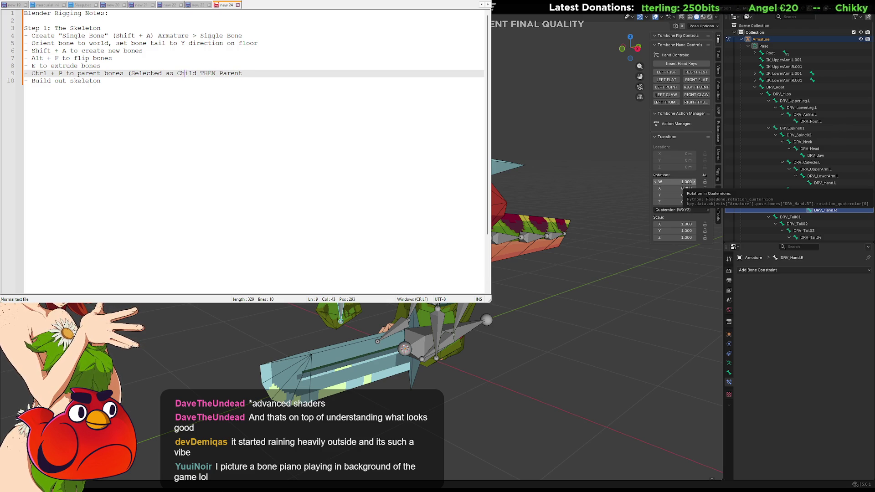
{"action": "key", "text": "Right"}
{"action": "key", "text": "Right"}
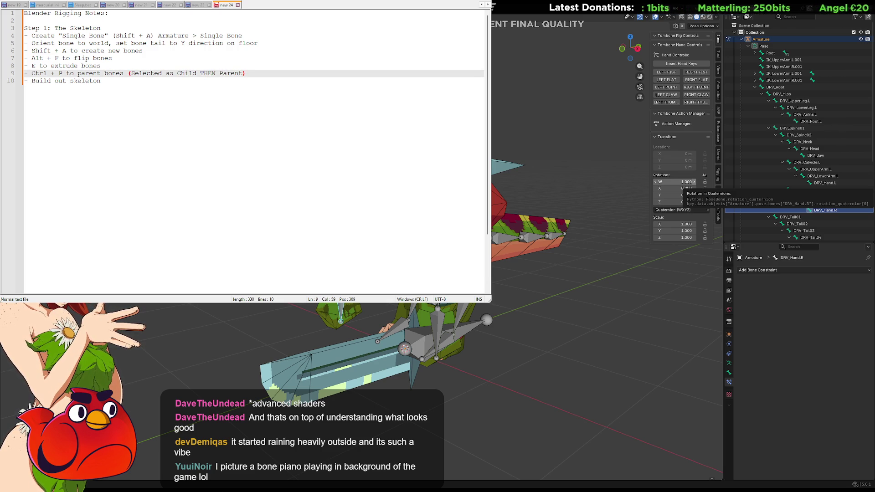
{"action": "key", "text": "Return"}
Type the indented sub-bullet '- Parent with Offset' under the Ctrl + P line.
{"action": "type", "text": "- "}
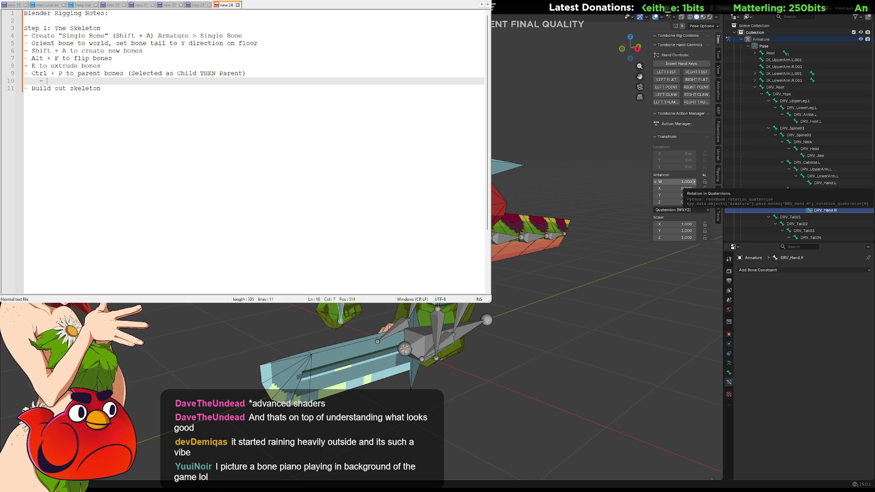
{"action": "type", "text": "Parent Offset"}
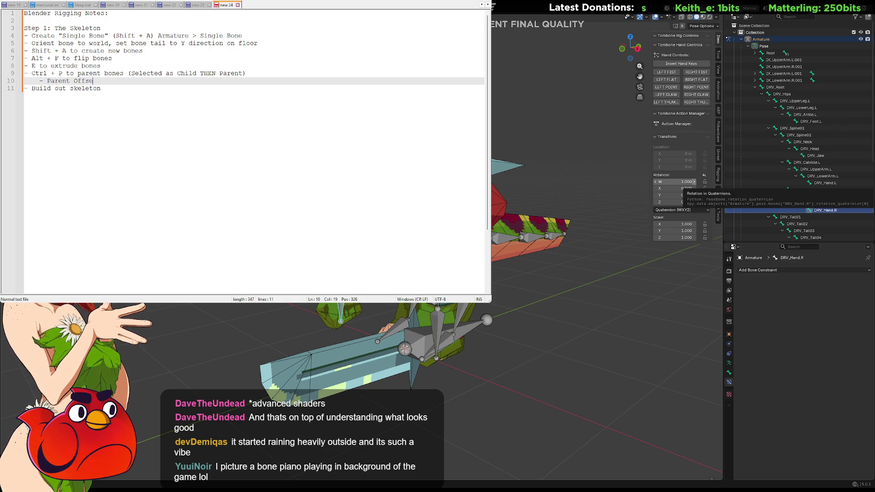
{"action": "key", "text": "BackSpace"}
{"action": "key", "text": "BackSpace"}
{"action": "key", "text": "BackSpace"}
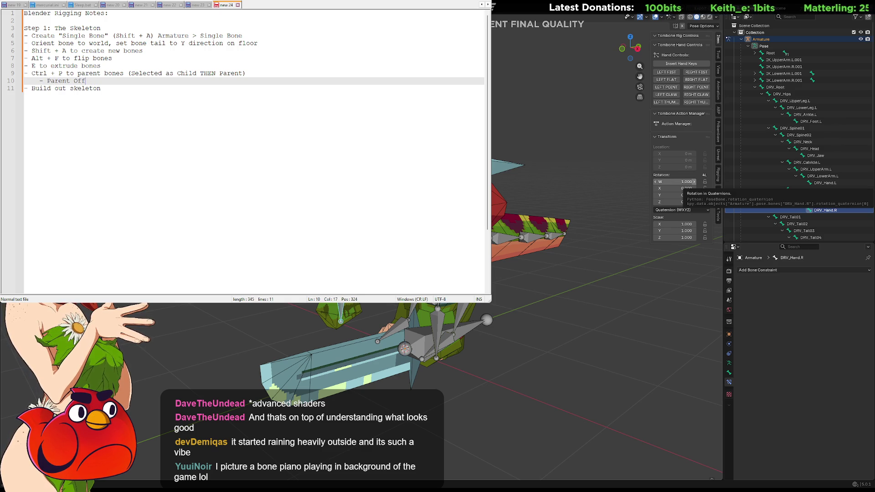
{"action": "type", "text": "with Offet"}
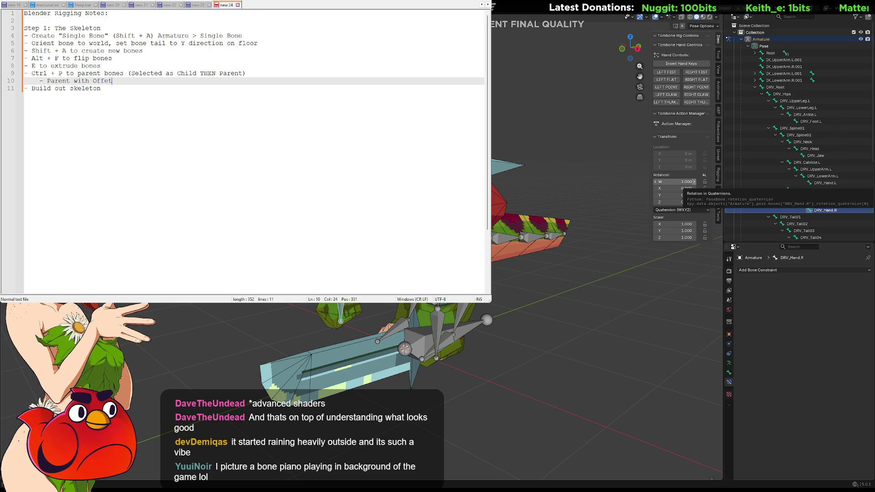
{"action": "key", "text": "BackSpace"}
{"action": "key", "text": "BackSpace"}
{"action": "type", "text": "set"}
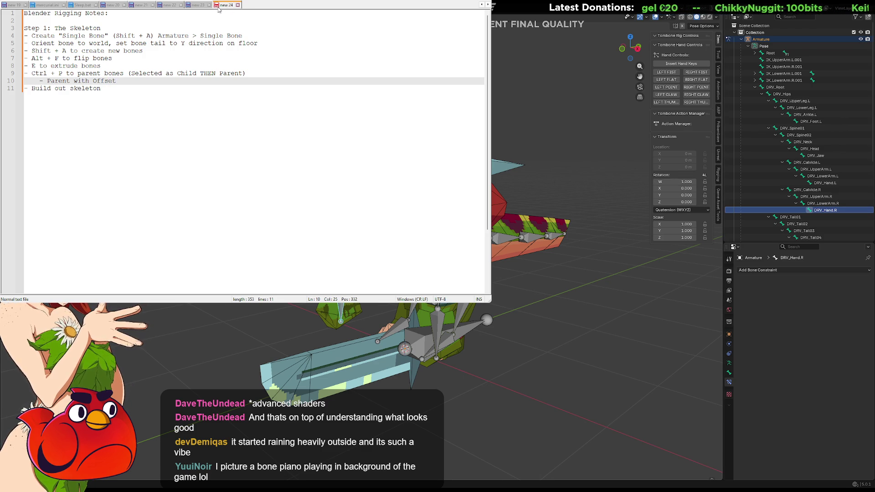
Select DRV_UpperArm.L and DRV_Clavicle.L in the Outliner and switch the armature to Edit Mode.
{"action": "left_click", "coordinate": [816, 169]}
{"action": "left_click", "coordinate": [807, 162], "text": "ctrl"}
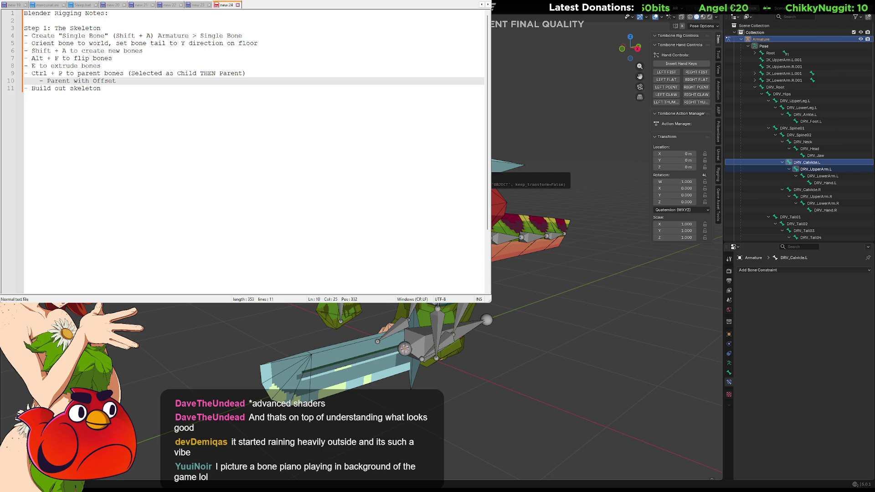
{"action": "key", "text": "Tab"}
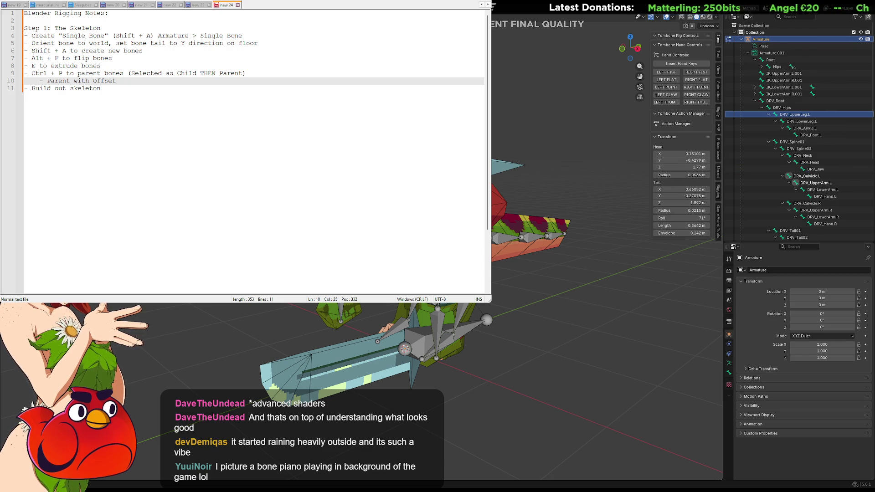
{"action": "left_click", "coordinate": [137, 85]}
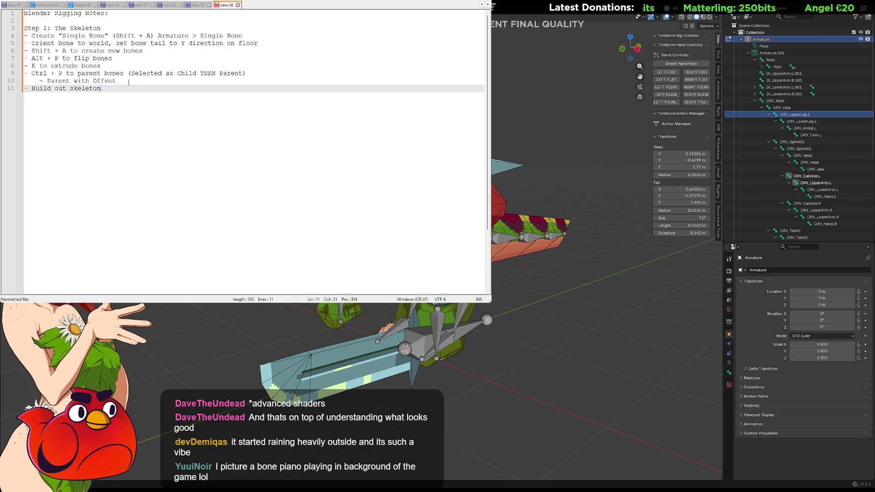
Replace 'Parent with Offset' with 'Keep offset to parent without unused bones'.
{"action": "left_click_drag", "start_coordinate": [117, 81], "coordinate": [45, 81]}
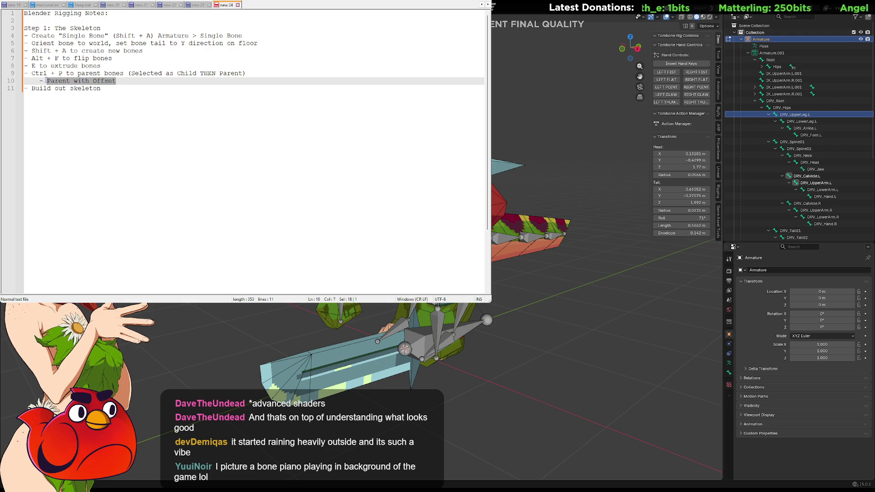
{"action": "type", "text": "Keep offset to"}
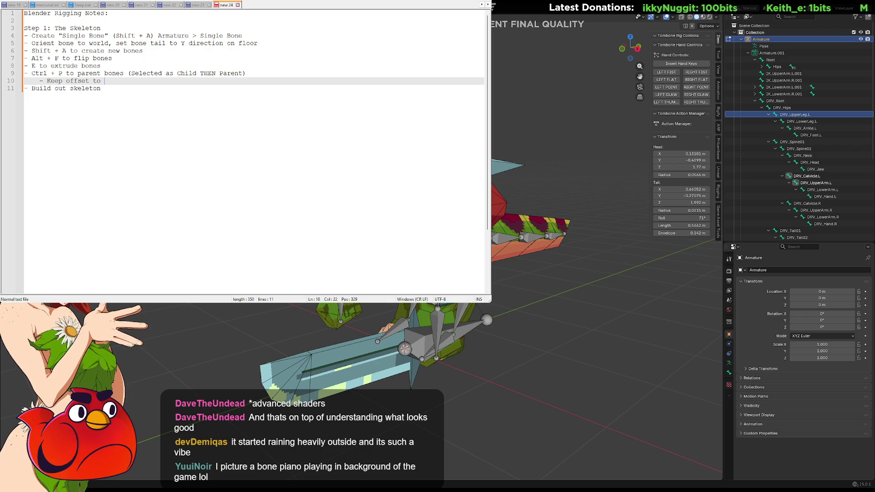
{"action": "type", "text": "parent without "}
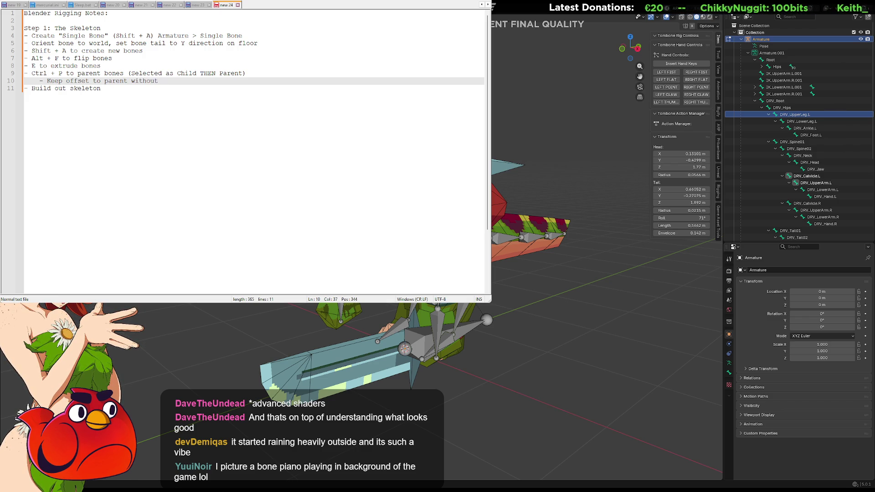
{"action": "type", "text": "connetive "}
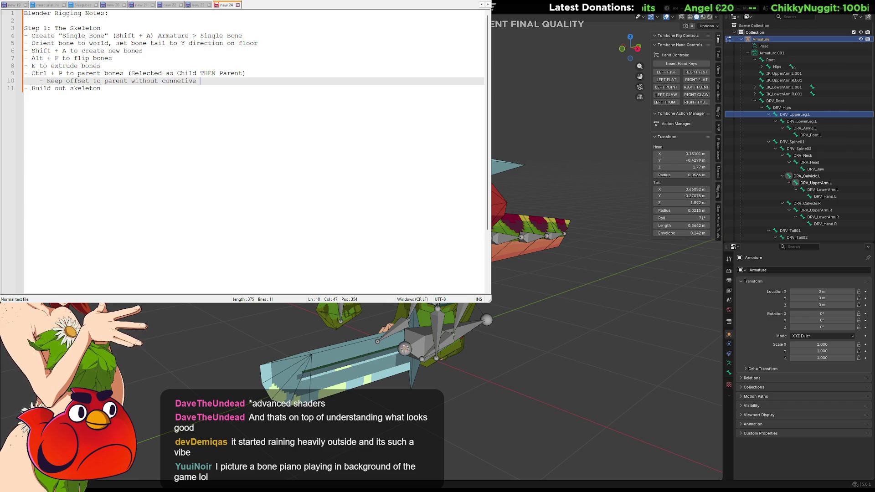
{"action": "type", "text": "bones"}
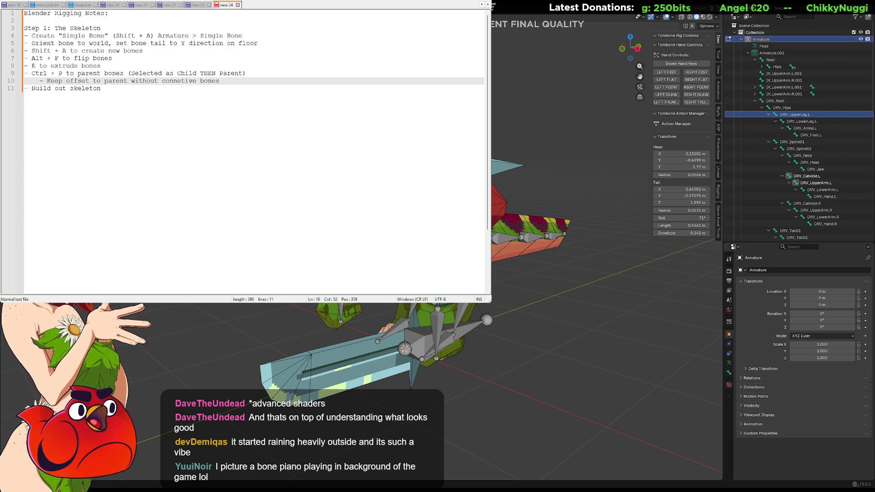
{"action": "key", "text": "BackSpace"}
{"action": "key", "text": "BackSpace"}
{"action": "key", "text": "BackSpace"}
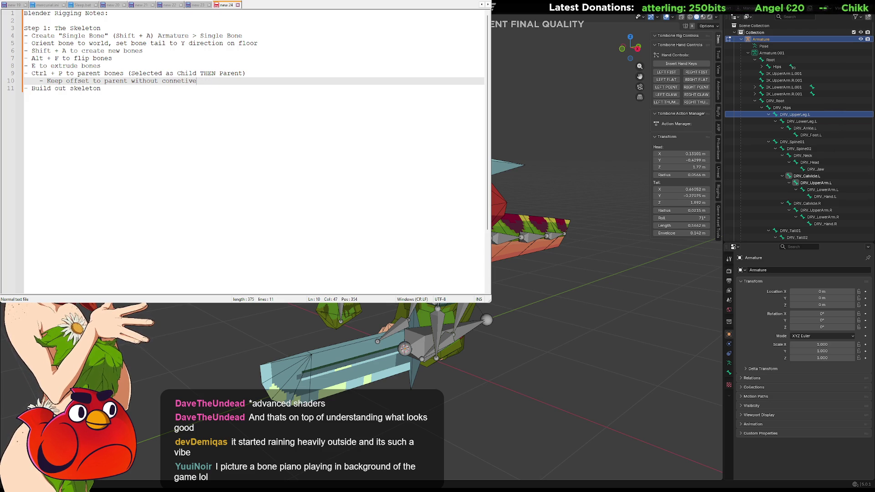
{"action": "type", "text": "i"}
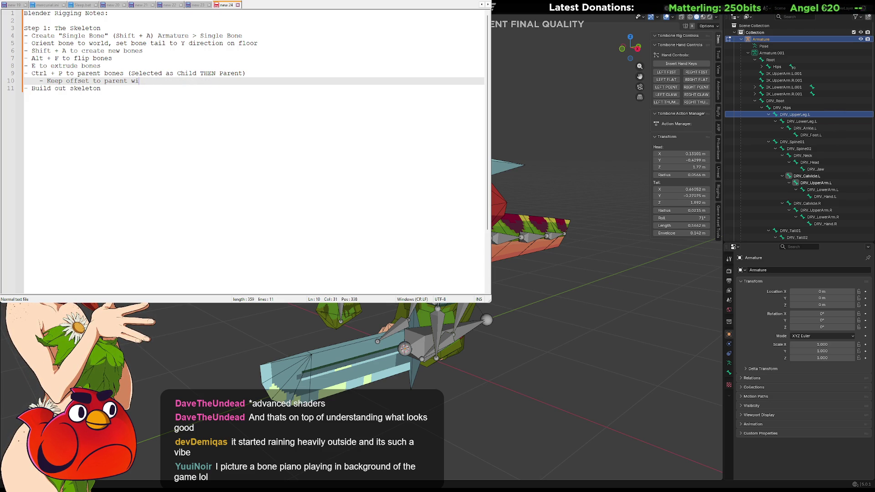
{"action": "type", "text": "thout unused bones"}
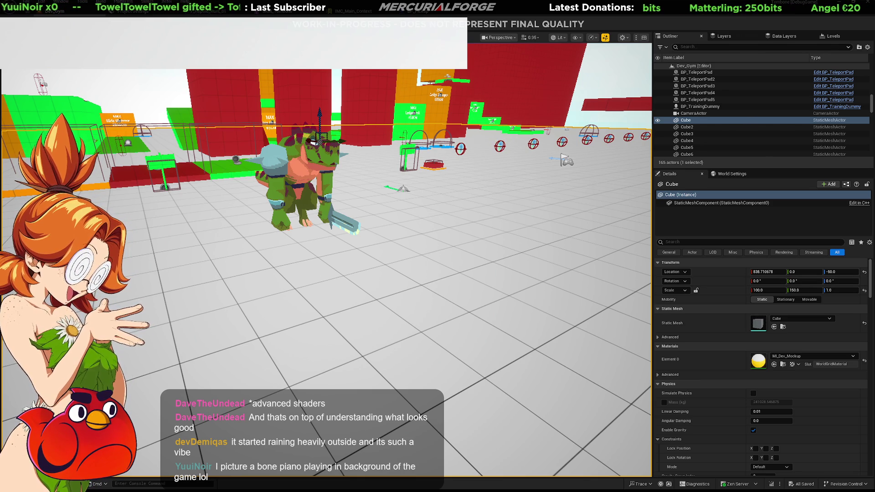
Browse the Reptite, Tombone and Base folders in the Content Drawer and open SKM_Tombone.
{"action": "key", "text": "ctrl+space"}
{"action": "left_click", "coordinate": [22, 407]}
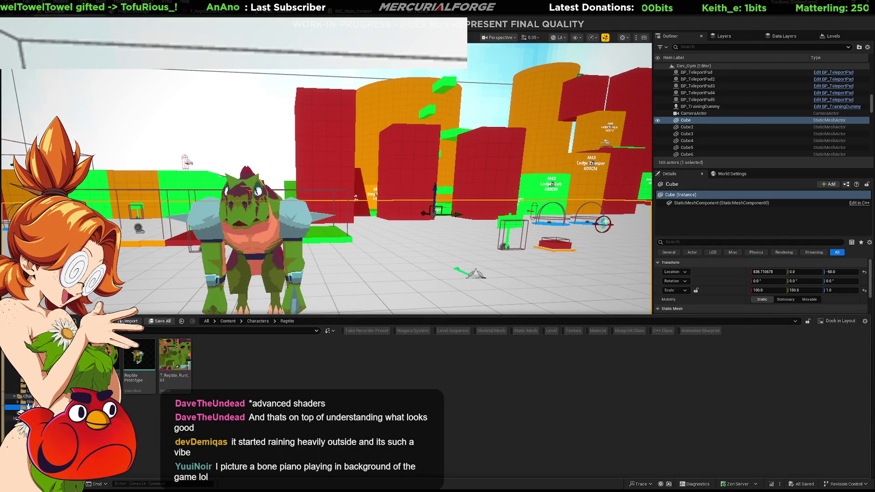
{"action": "left_click", "coordinate": [25, 412]}
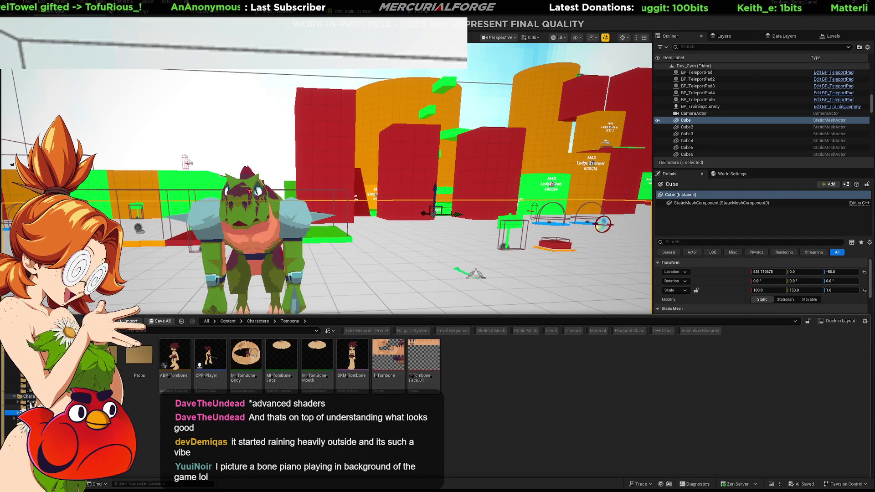
{"action": "left_click", "coordinate": [23, 407]}
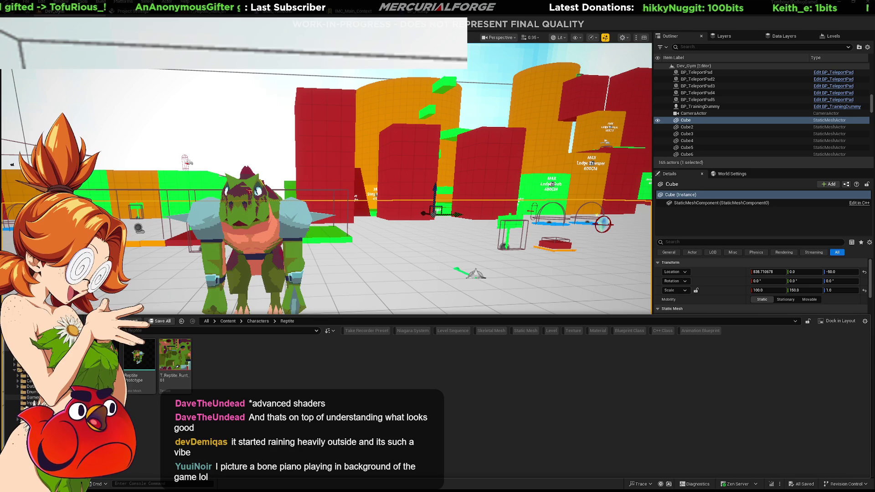
{"action": "left_click", "coordinate": [34, 397]}
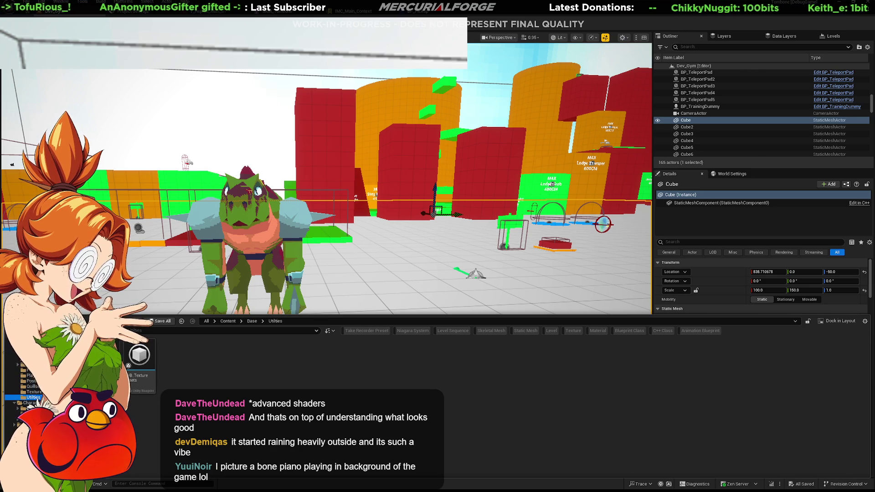
{"action": "left_click", "coordinate": [34, 392]}
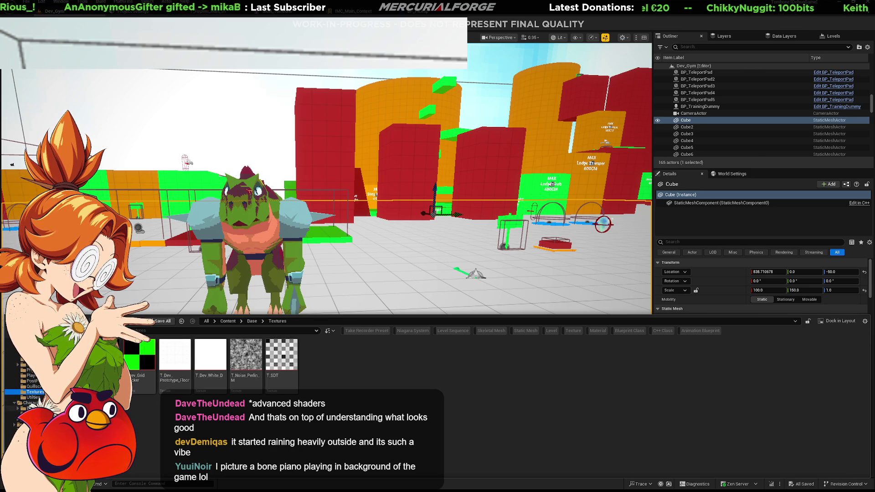
{"action": "left_click", "coordinate": [34, 408]}
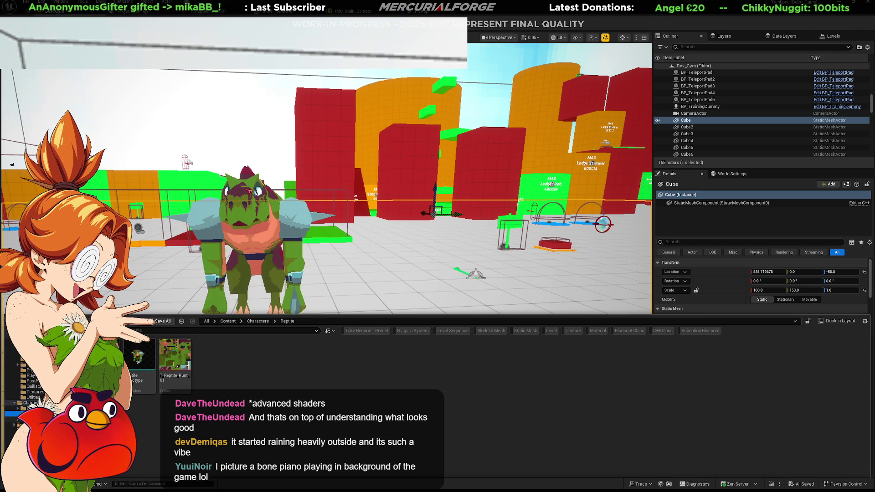
{"action": "key", "text": "Down"}
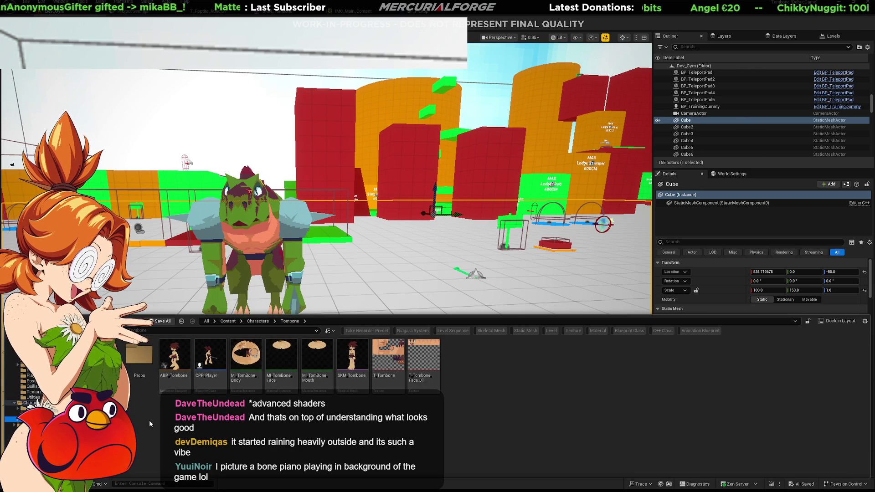
{"action": "double_click", "coordinate": [361, 359]}
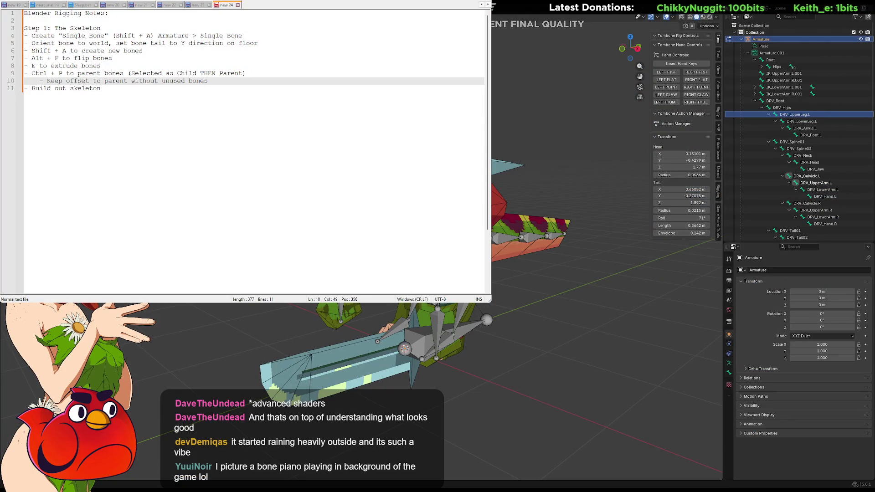
Add a 'Step 2: Create Driver Skeleton' heading with the bullet 'Select all the bones'.
{"action": "left_click", "coordinate": [142, 90]}
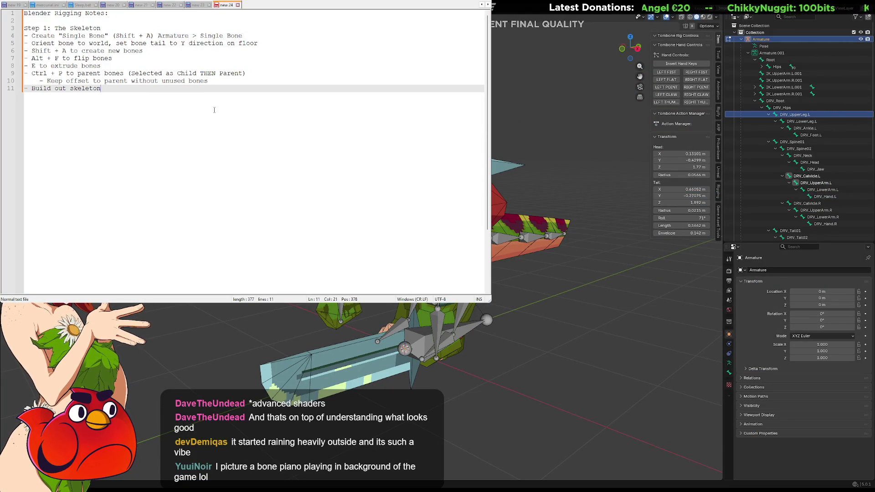
{"action": "key", "text": "Return"}
{"action": "key", "text": "Return"}
{"action": "type", "text": "Step"}
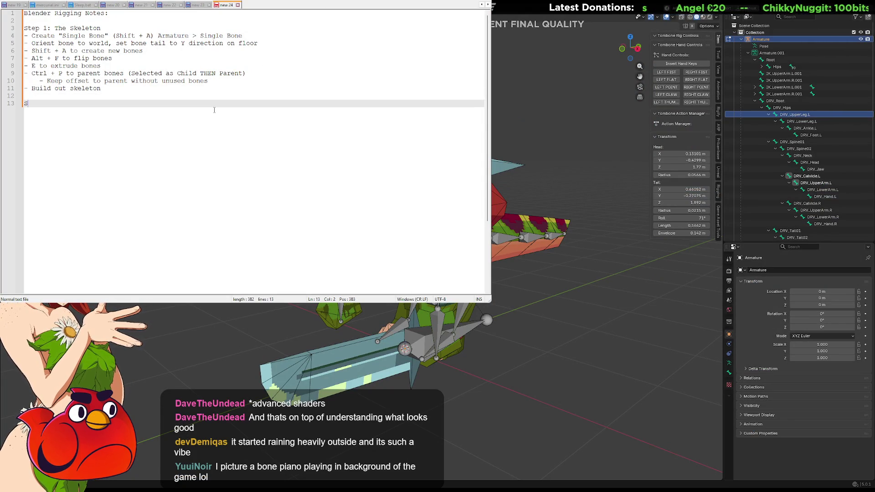
{"action": "key", "text": "BackSpace"}
{"action": "key", "text": "BackSpace"}
{"action": "key", "text": "BackSpace"}
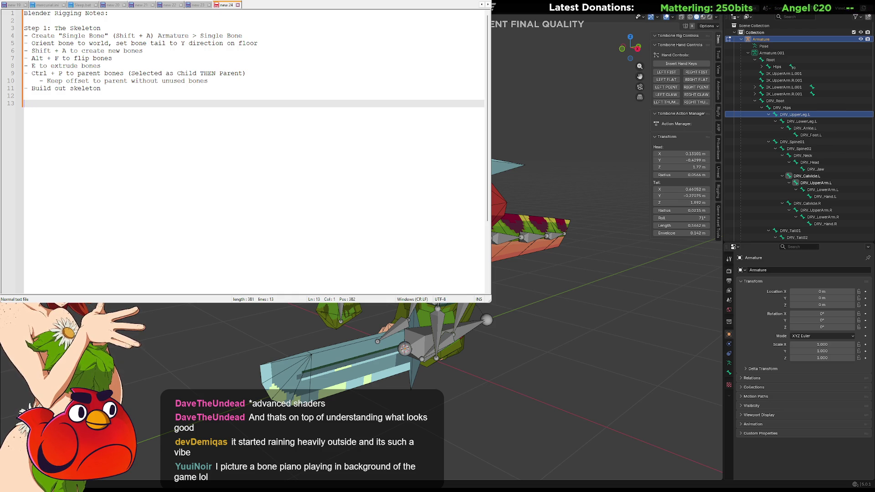
{"action": "type", "text": "Step "}
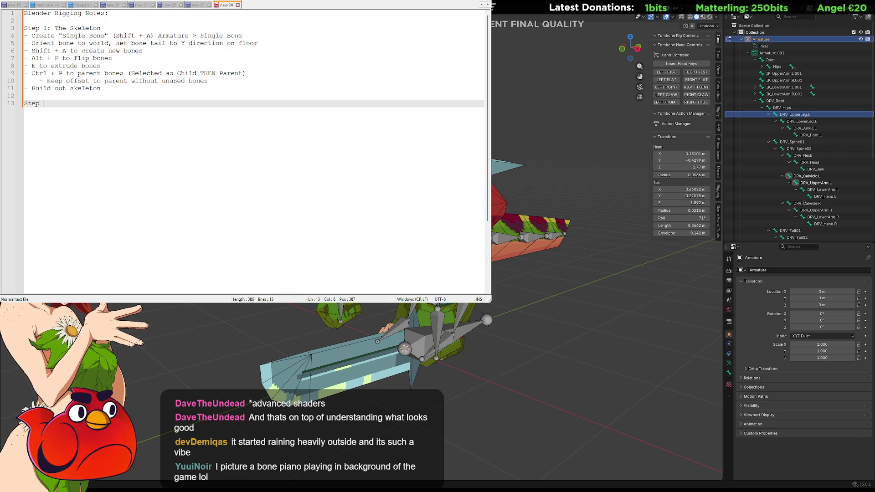
{"action": "type", "text": "2: Create Driver Skeleton"}
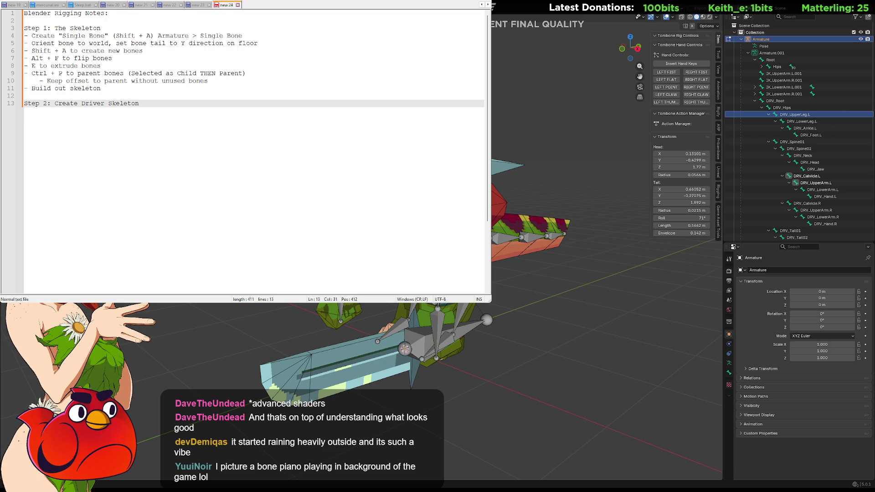
{"action": "key", "text": "Return"}
{"action": "type", "text": "- Duplicate the "}
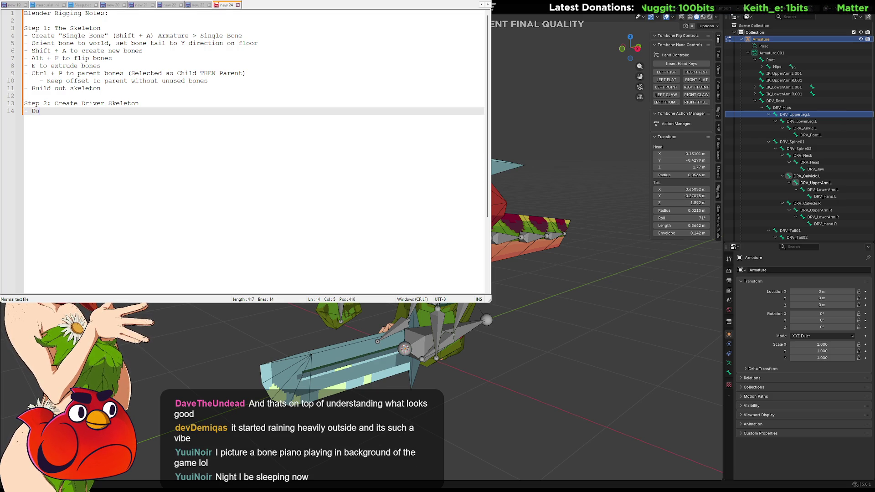
{"action": "type", "text": "skeleton"}
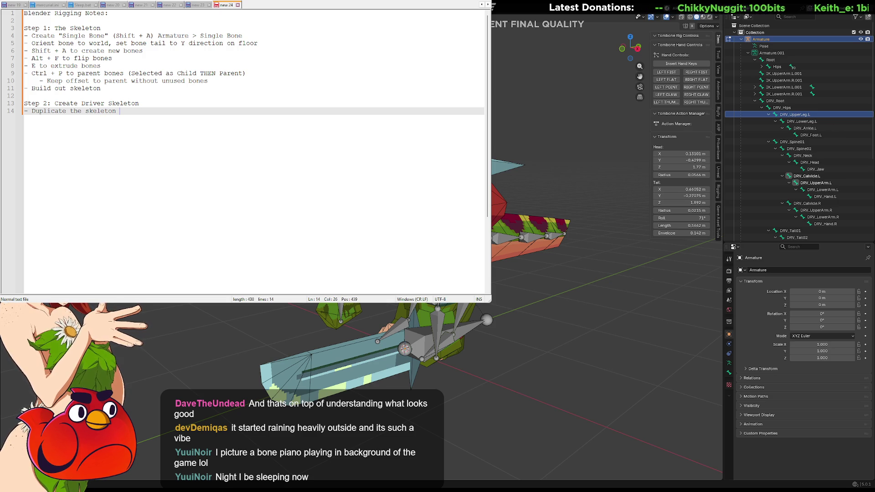
{"action": "key", "text": "BackSpace"}
{"action": "key", "text": "BackSpace"}
{"action": "key", "text": "BackSpace"}
{"action": "type", "text": "Select all the bones"}
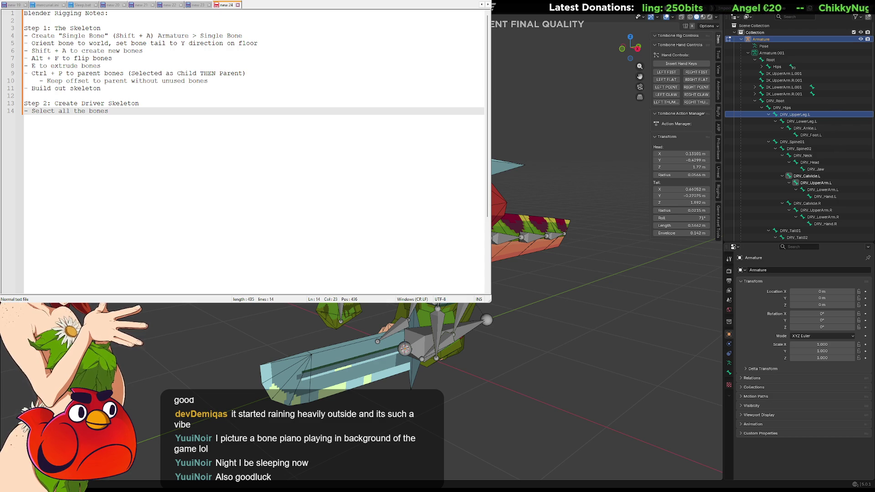
{"action": "key", "text": "BackSpace"}
{"action": "key", "text": "BackSpace"}
Add the bullet 'Shift + D to duplicate the skeleton then Right Click to set'.
{"action": "key", "text": "Return"}
{"action": "type", "text": "-"}
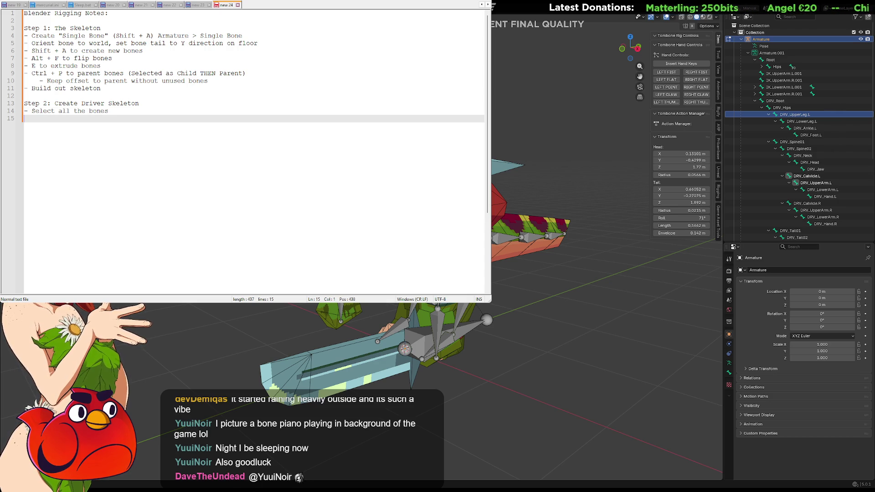
{"action": "type", "text": "Shif"}
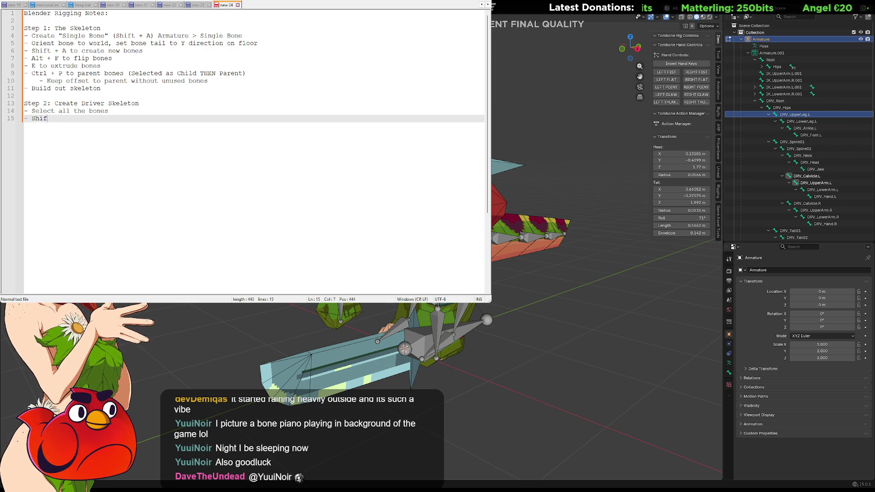
{"action": "type", "text": "t + D"}
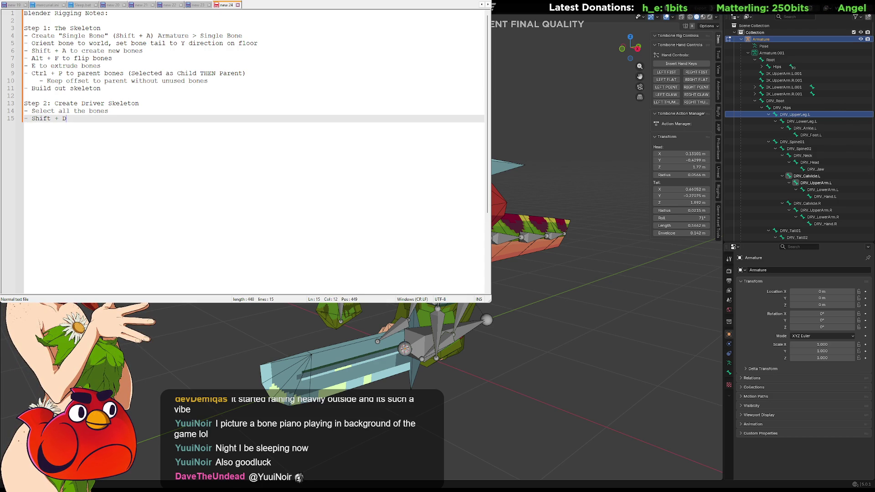
{"action": "type", "text": " to duplicat"}
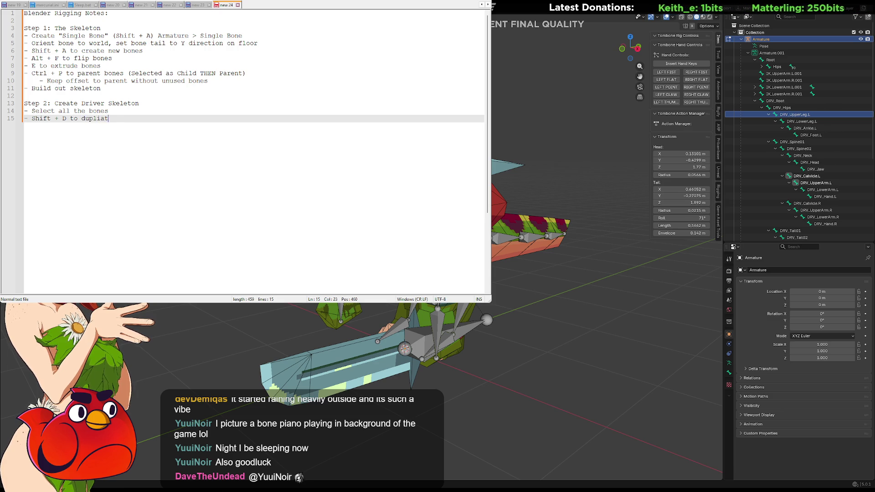
{"action": "key", "text": "BackSpace"}
{"action": "key", "text": "BackSpace"}
{"action": "key", "text": "BackSpace"}
{"action": "type", "text": "cate the skel"}
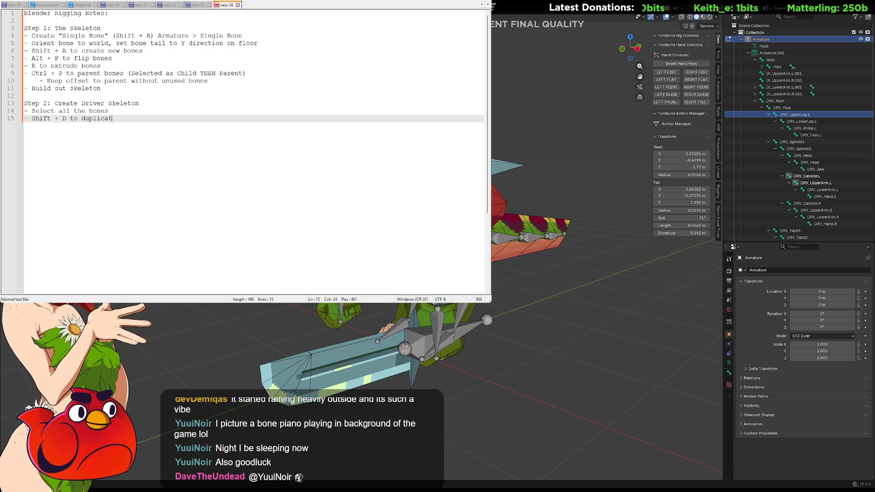
{"action": "type", "text": "eton"}
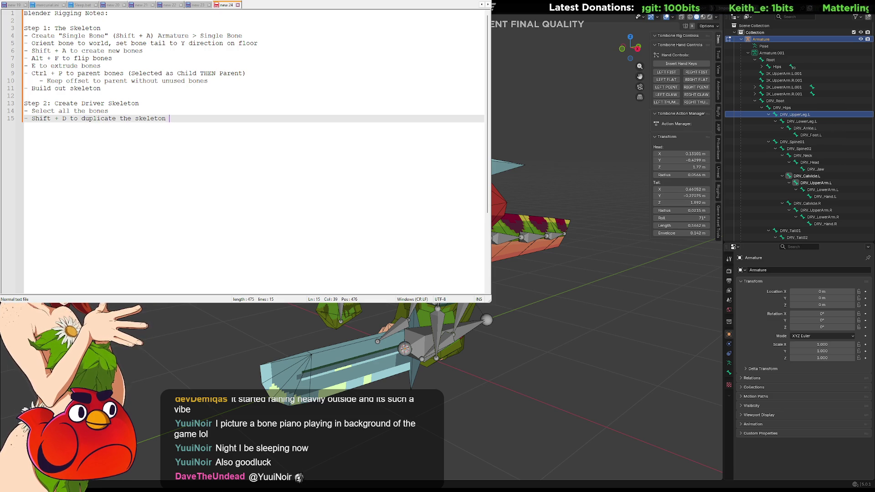
{"action": "key", "text": "Return"}
{"action": "type", "text": "-"}
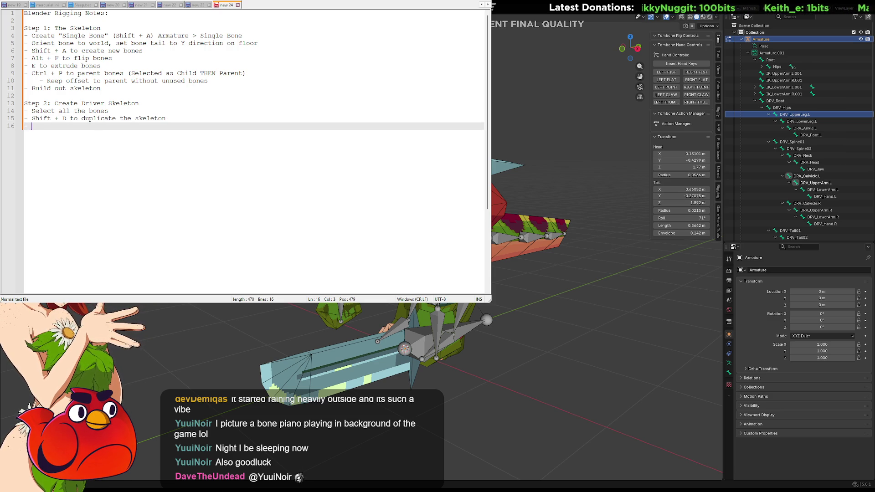
{"action": "key", "text": "BackSpace"}
{"action": "key", "text": "BackSpace"}
{"action": "key", "text": "BackSpace"}
{"action": "type", "text": "then Right Click to set-"}
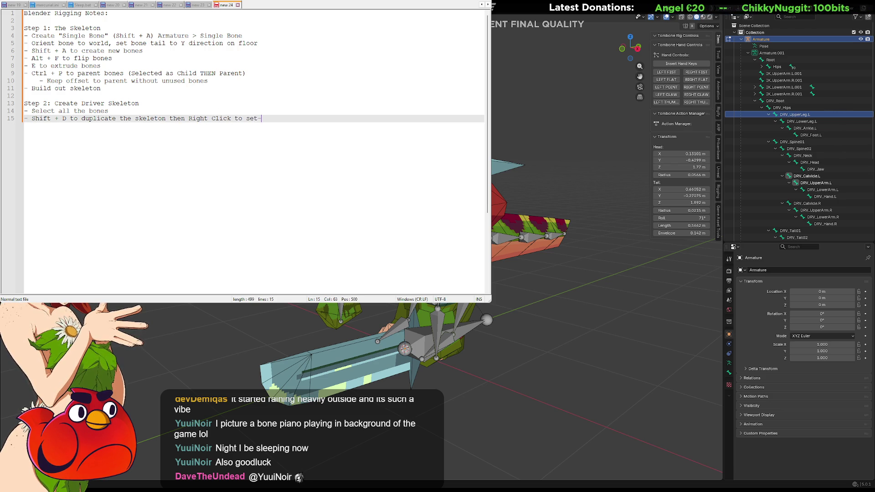
{"action": "key", "text": "Return"}
Add the bullet 'Shift + M to create a new bone collectio named DRIVER'.
{"action": "type", "text": "-"}
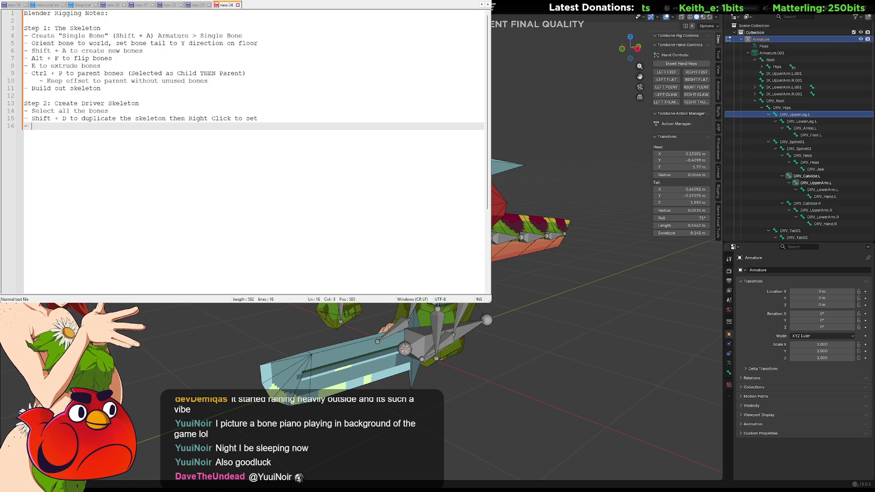
{"action": "type", "text": "Shift + M to create a new "}
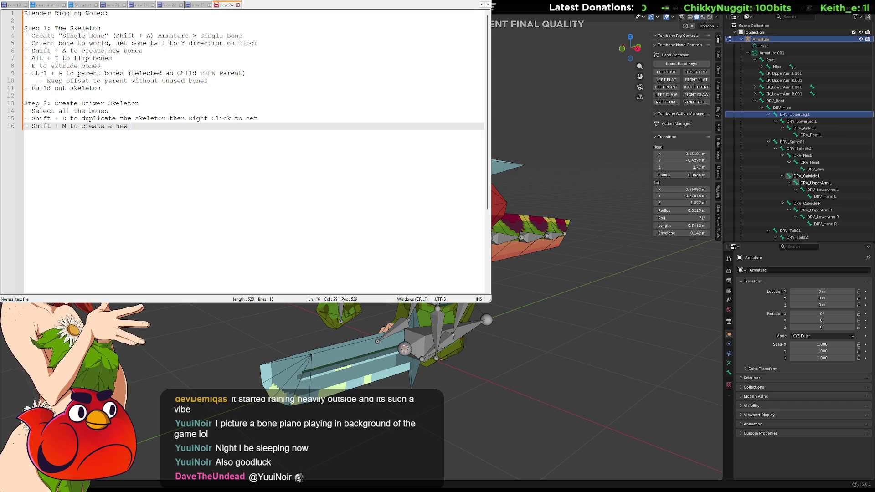
{"action": "type", "text": "bone collectio named Dr"}
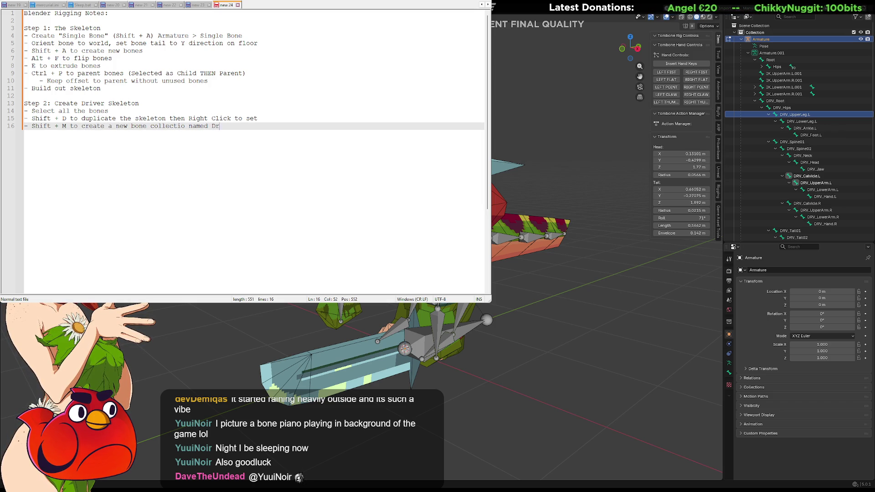
{"action": "key", "text": "BackSpace"}
{"action": "key", "text": "BackSpace"}
{"action": "key", "text": "BackSpace"}
{"action": "type", "text": "RIVER"}
{"action": "key", "text": "Return"}
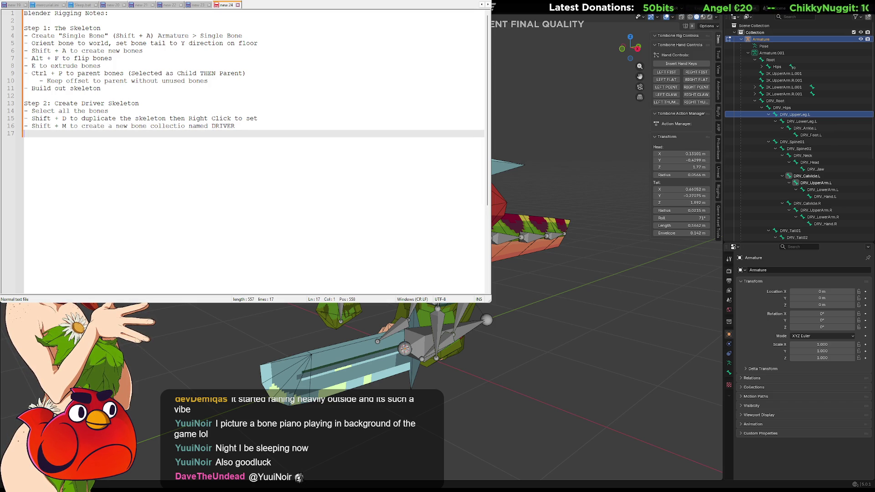
Start a '- Batch Rename' bullet and check Blender's command search for reference.
{"action": "type", "text": "-"}
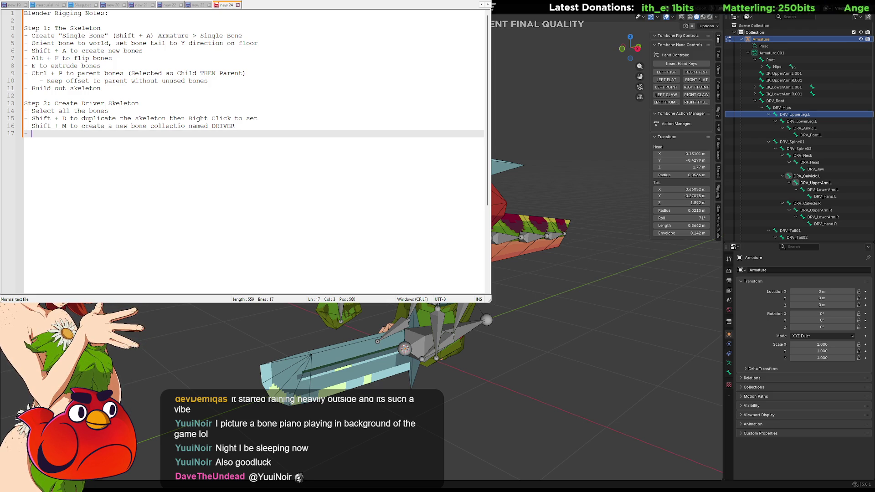
{"action": "type", "text": "Batch Re"}
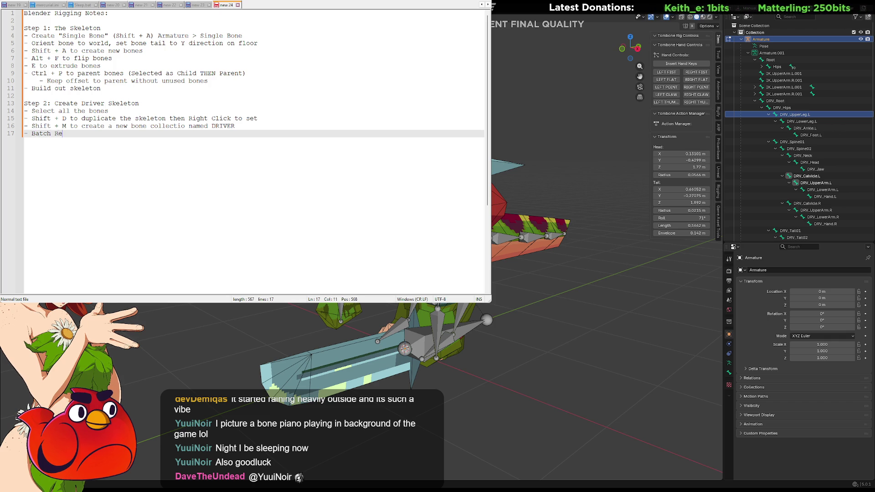
{"action": "type", "text": "name"}
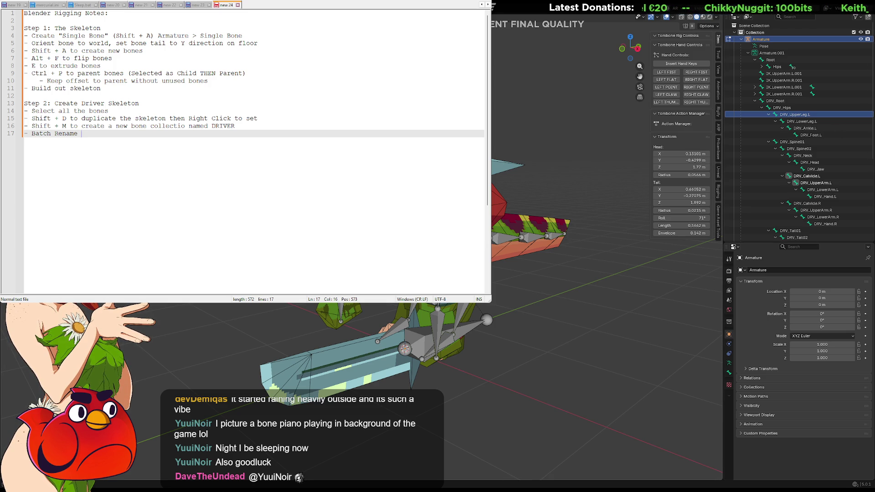
{"action": "right_click", "coordinate": [451, 303]}
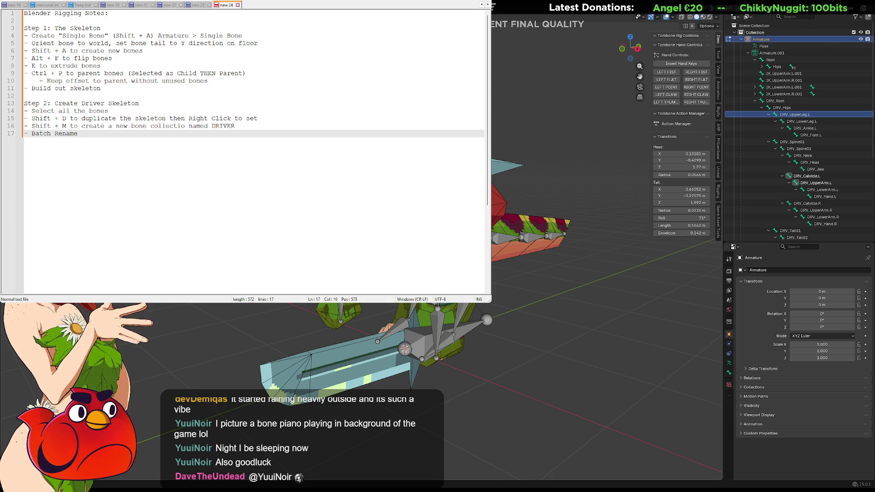
{"action": "key", "text": "F3"}
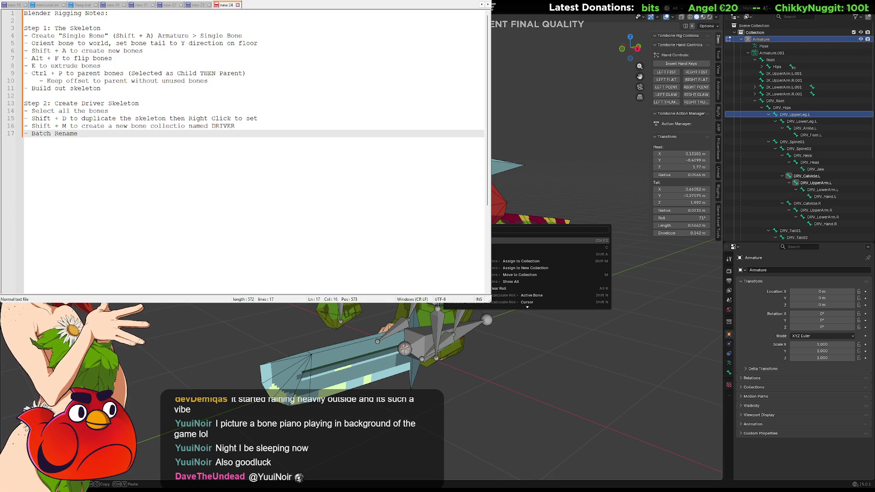
Finish the bullet as 'Batch Rename (Set Name) - Mode Prefix - "DRV_"' and start a RegEx Batch Rename bullet.
{"action": "key", "text": "Return"}
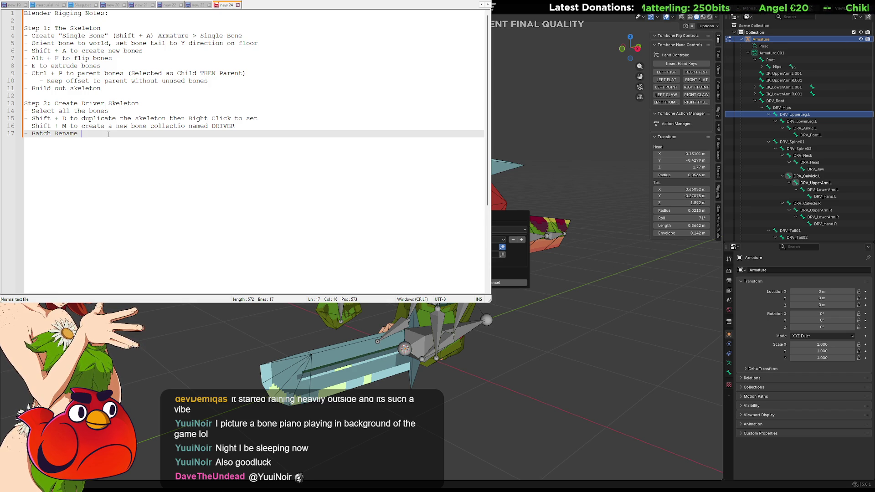
{"action": "type", "text": "(Find/Replace)"}
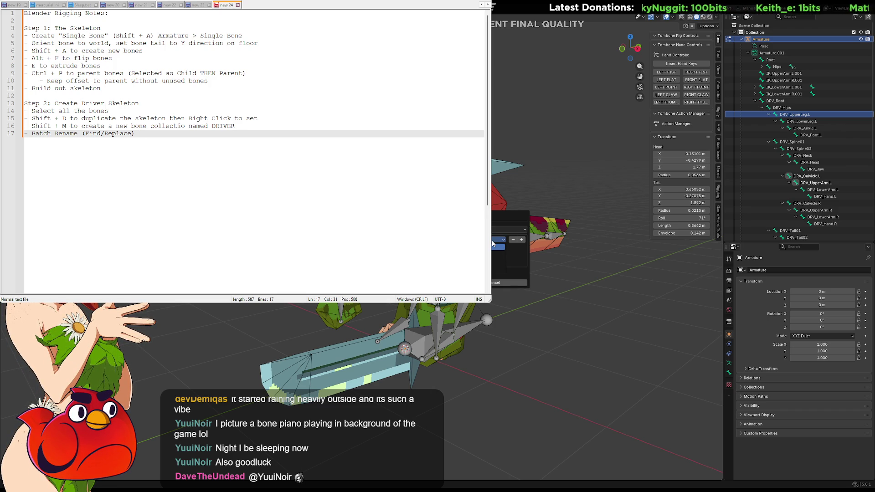
{"action": "left_click_drag", "start_coordinate": [132, 133], "coordinate": [85, 133]}
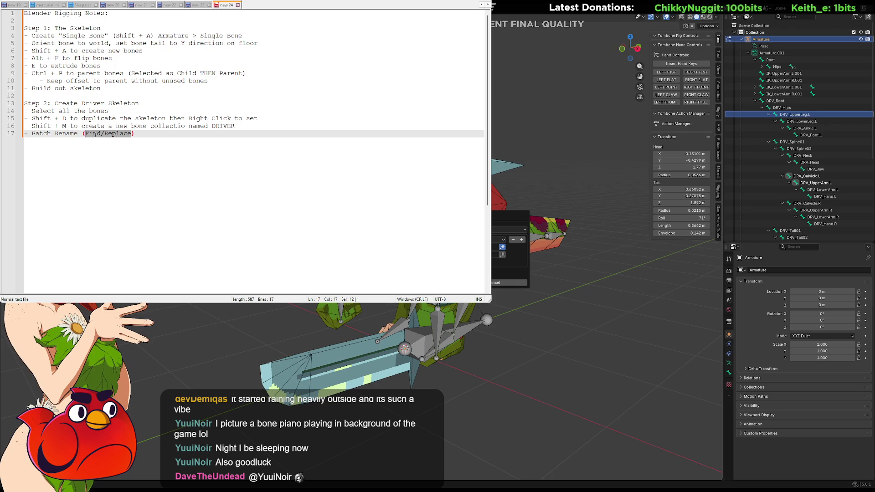
{"action": "type", "text": "Set Name) "}
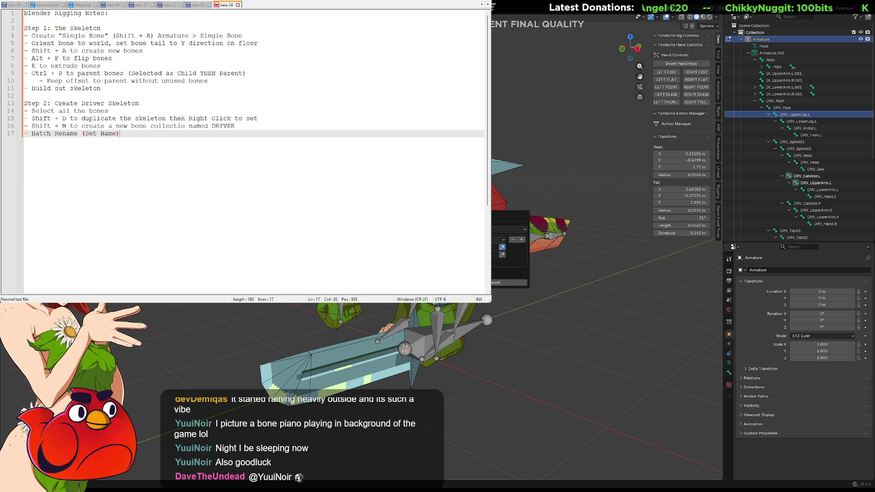
{"action": "type", "text": "- Mode Prefix - "}
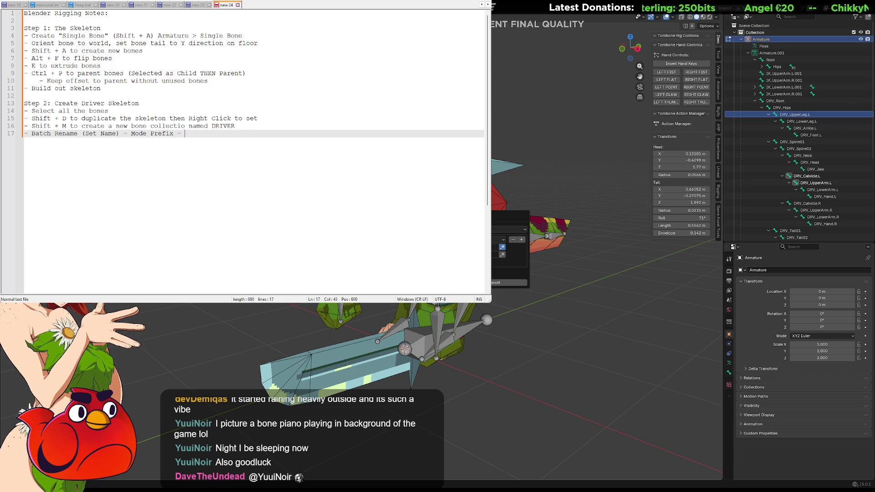
{"action": "type", "text": "\"DRV_"}
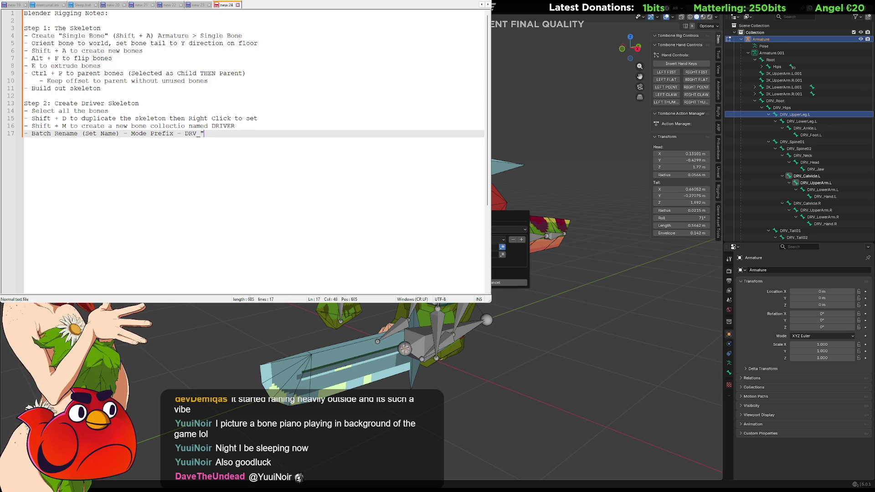
{"action": "type", "text": "\""}
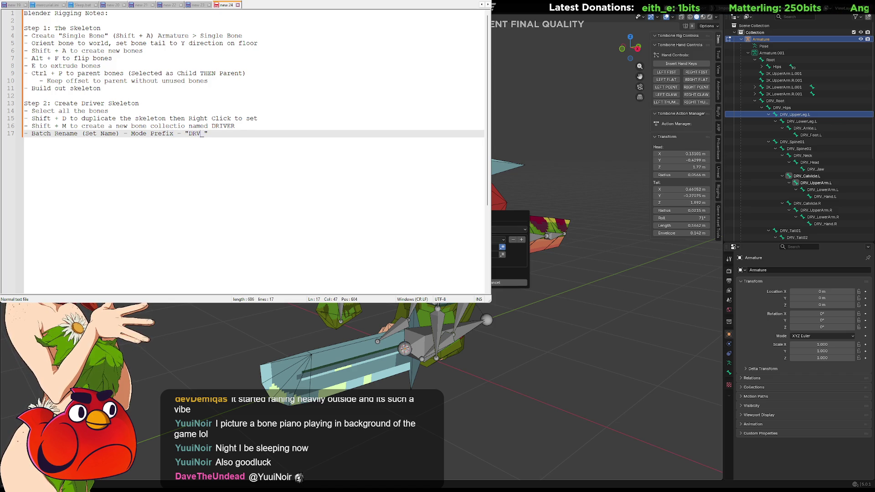
{"action": "key", "text": "Return"}
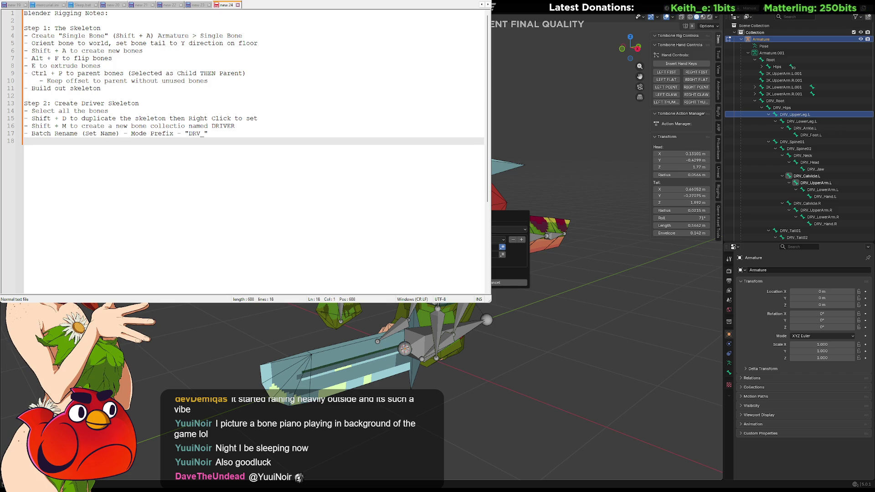
{"action": "type", "text": "- Batch"}
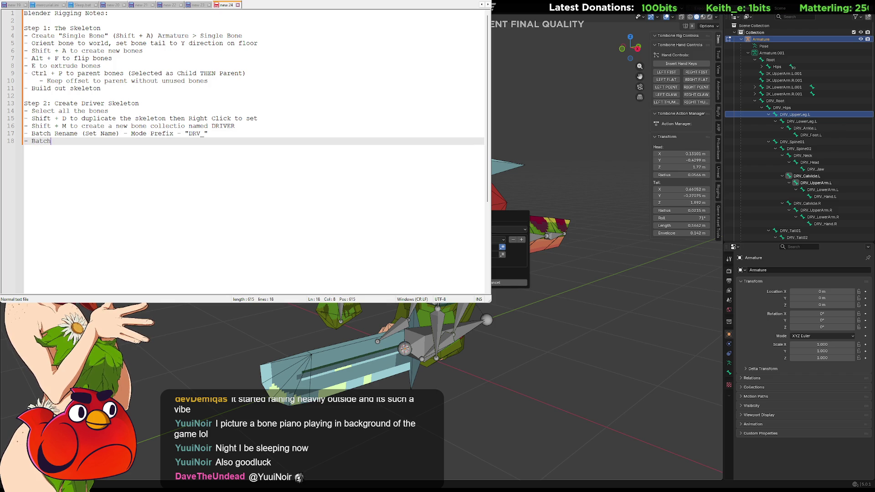
{"action": "type", "text": " Rename"}
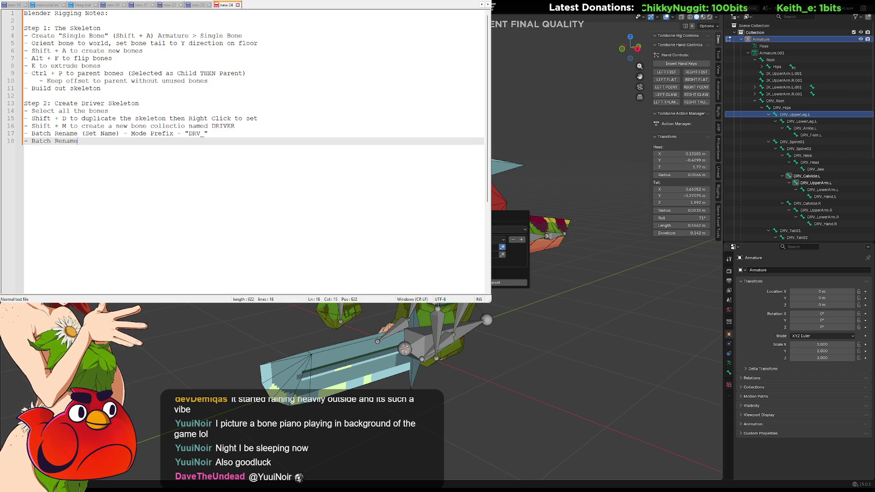
{"action": "type", "text": " (Fi"}
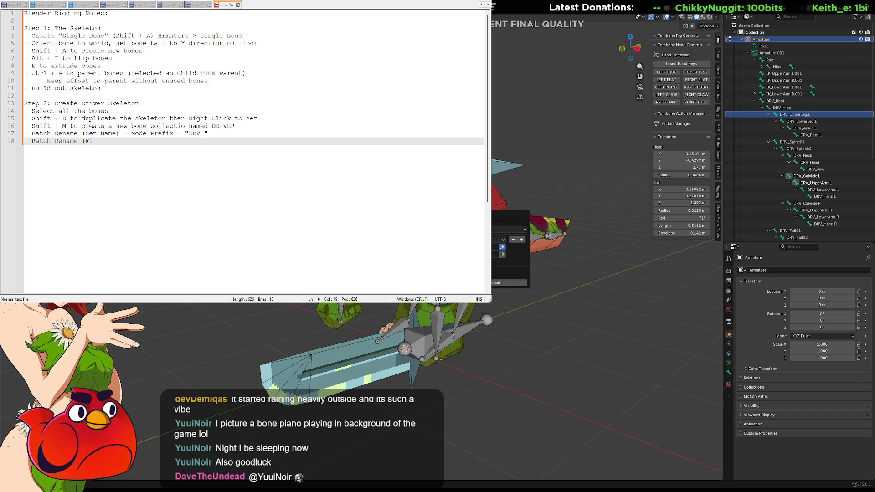
{"action": "type", "text": "nd/Replace)"}
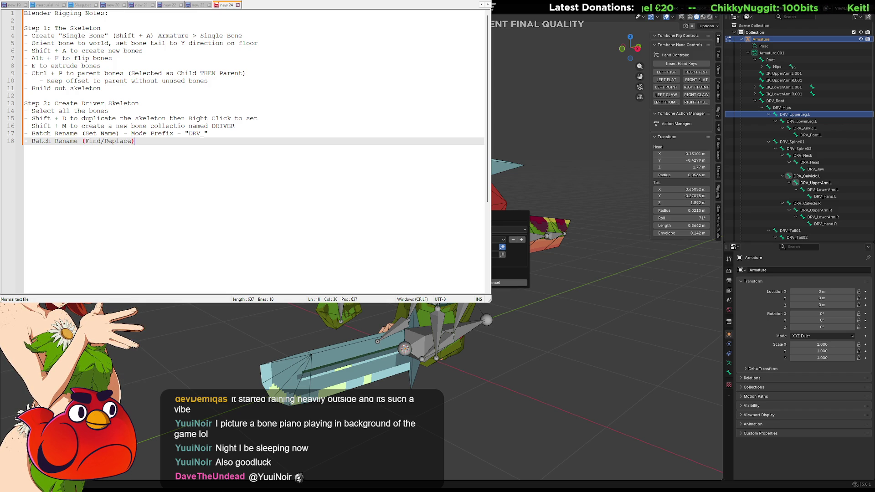
{"action": "type", "text": " Reg"}
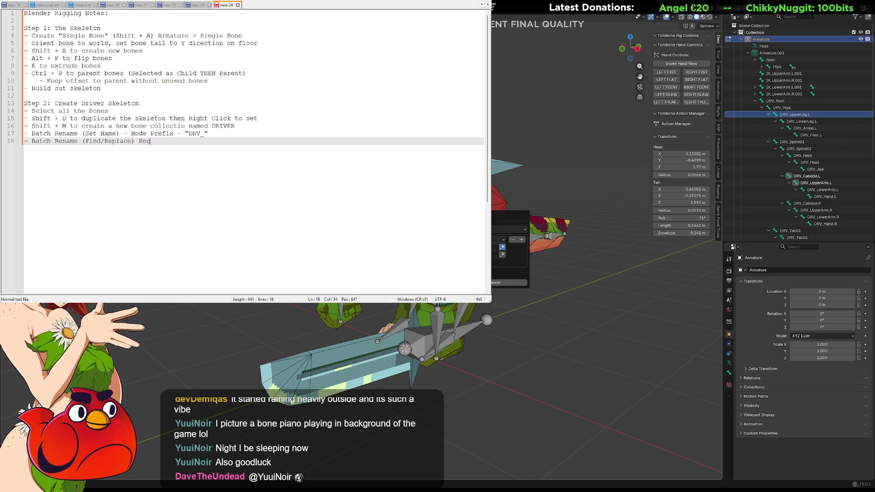
{"action": "type", "text": "Ex"}
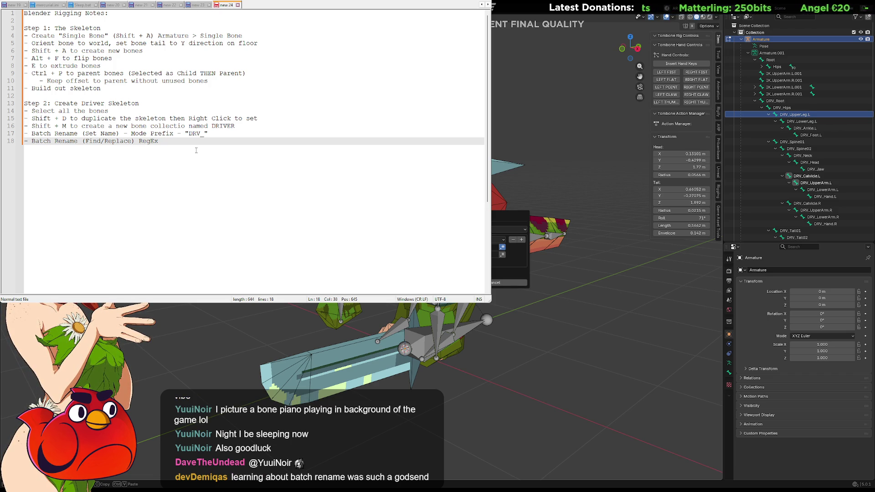
Paste the regex (?:\.\d+) followed by 'to remove trailing ".00X"', then begin a new line.
{"action": "type", "text": "(?:\\.\\d+)"}
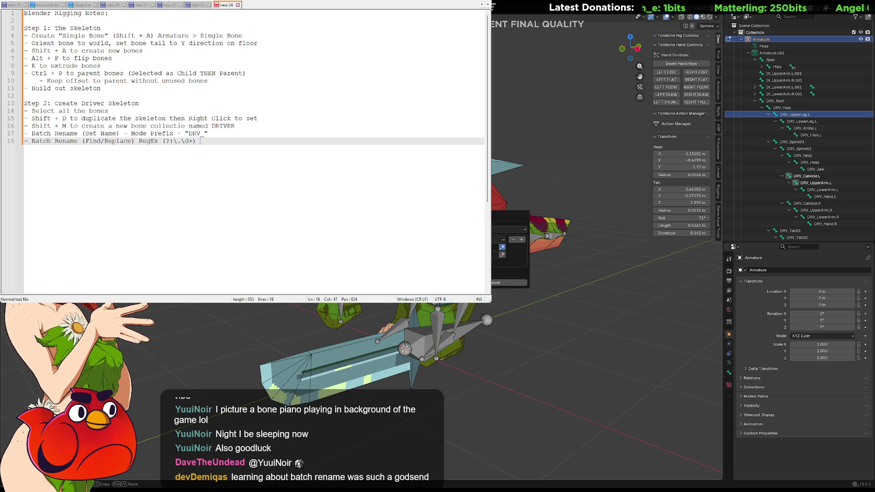
{"action": "type", "text": "to remove"}
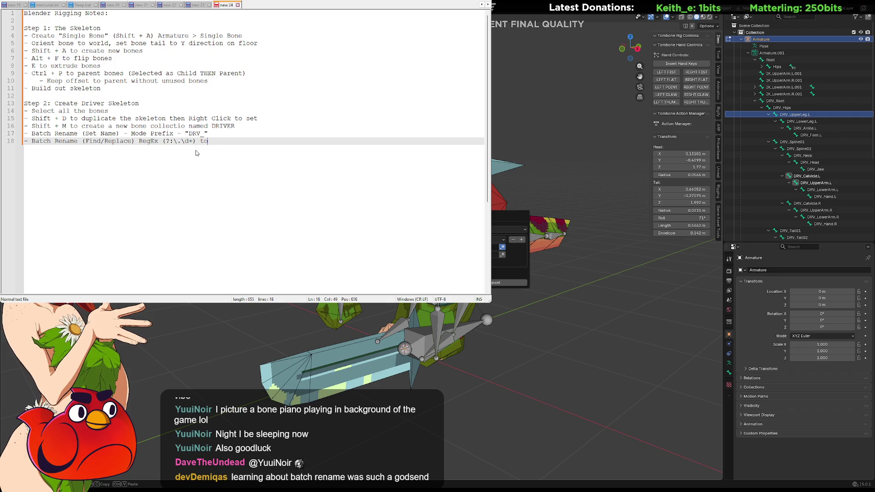
{"action": "type", "text": "trailing \"."}
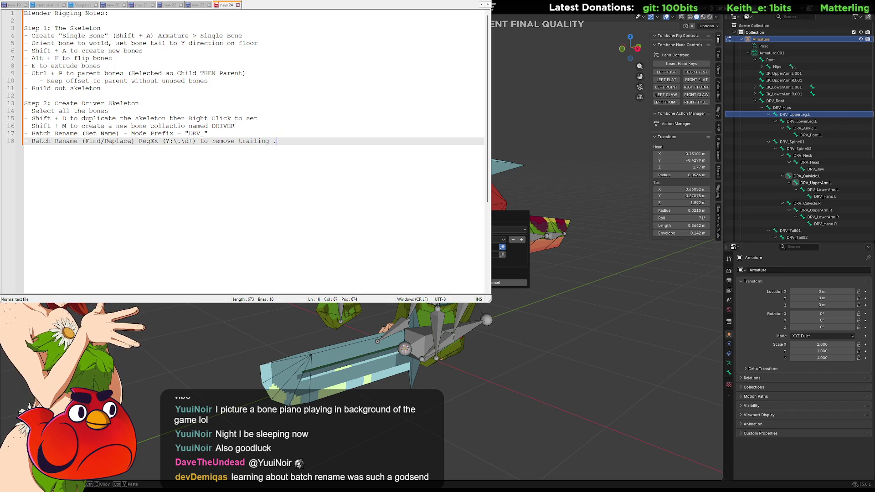
{"action": "type", "text": "00X"}
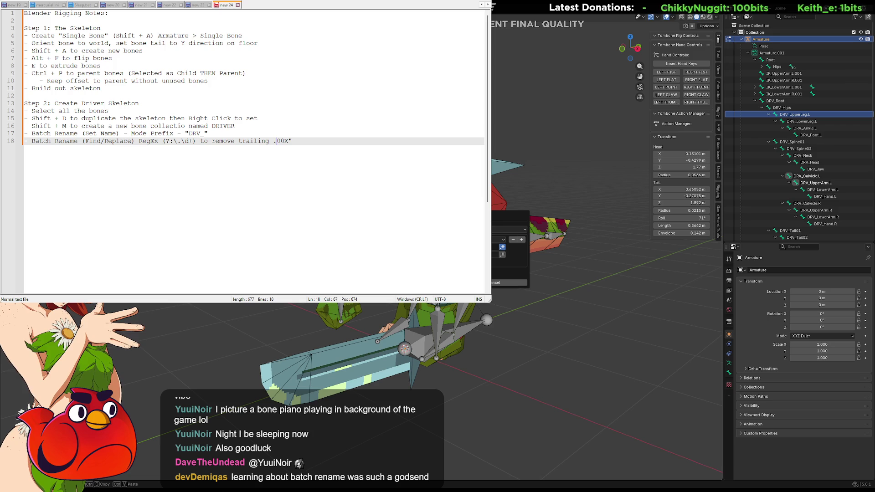
{"action": "type", "text": "\""}
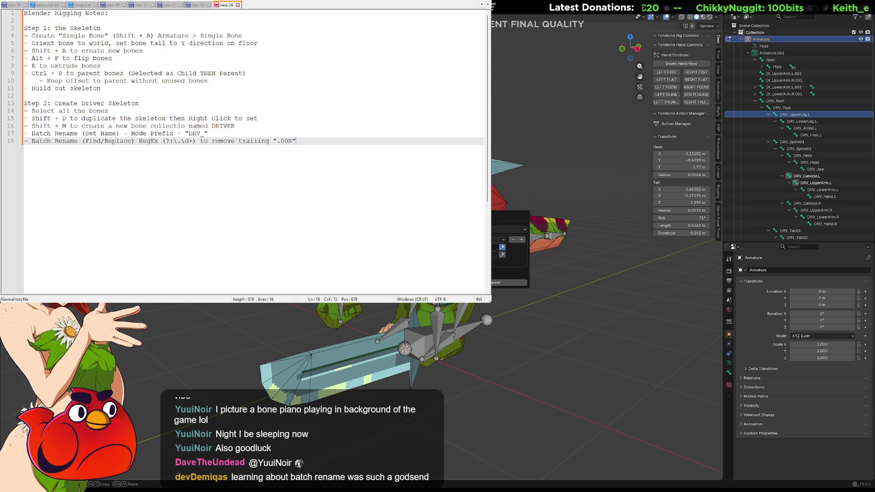
{"action": "key", "text": "Return"}
{"action": "type", "text": "- Al"}
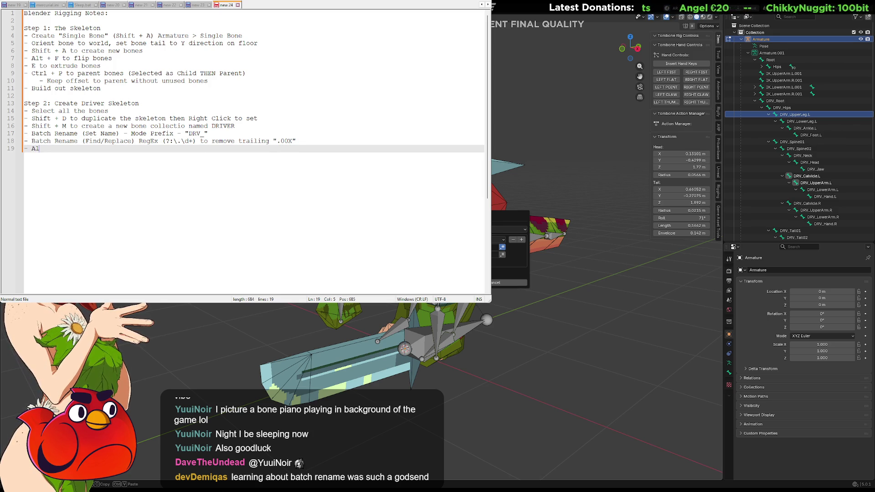
Write the note 'Hold Alt -- Untic Bone Property "Deform"' and add blank lines after it.
{"action": "key", "text": "BackSpace"}
{"action": "type", "text": "ntic Deform"}
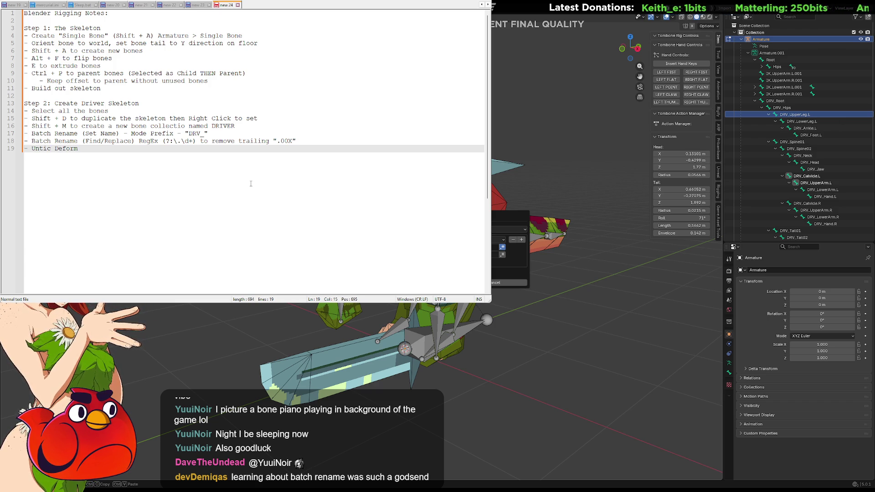
{"action": "key", "text": "BackSpace"}
{"action": "key", "text": "BackSpace"}
{"action": "key", "text": "BackSpace"}
{"action": "key", "text": "BackSpace"}
{"action": "key", "text": "BackSpace"}
{"action": "key", "text": "BackSpace"}
{"action": "type", "text": "Bone Property "}
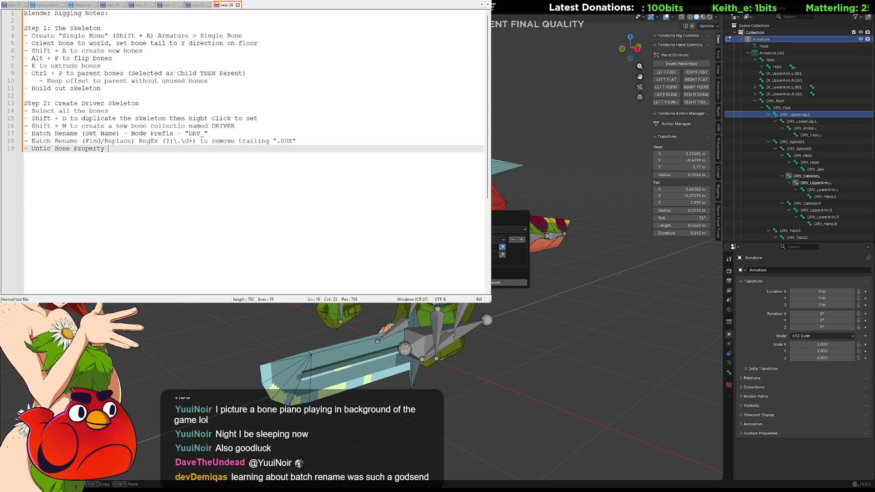
{"action": "type", "text": "\"Deform"}
{"action": "key", "text": "BackSpace"}
{"action": "key", "text": "BackSpace"}
{"action": "key", "text": "BackSpace"}
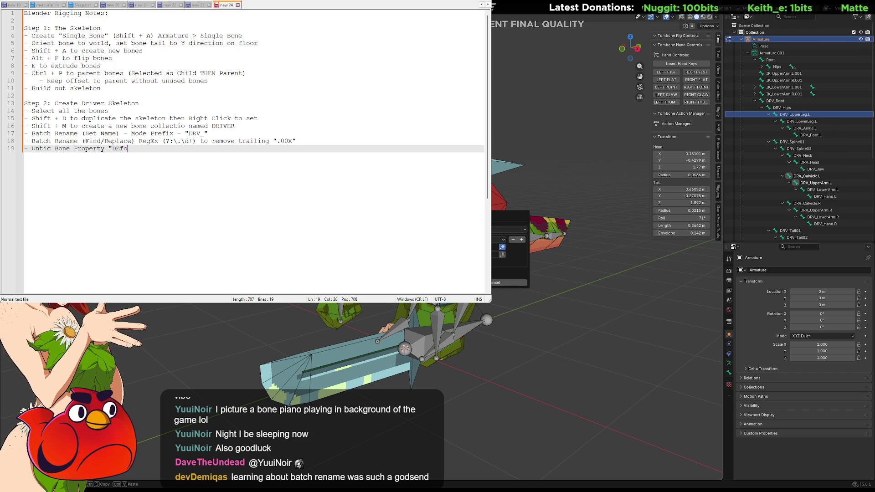
{"action": "type", "text": "eform\""}
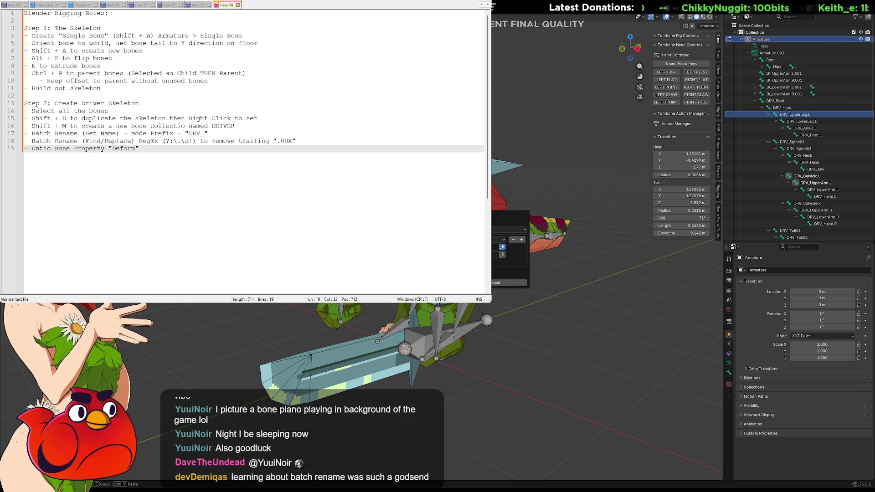
{"action": "left_click", "coordinate": [63, 149]}
{"action": "type", "text": "Hold a"}
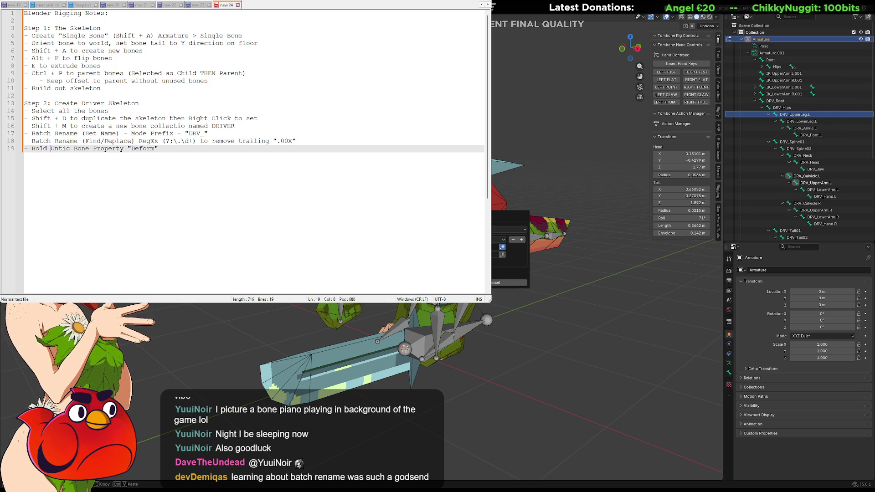
{"action": "key", "text": "BackSpace"}
{"action": "type", "text": "Alt -"}
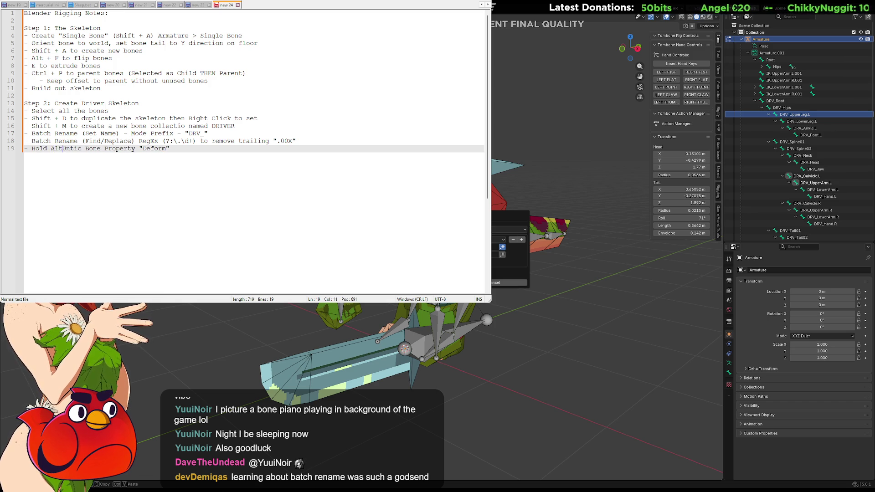
{"action": "type", "text": "-"}
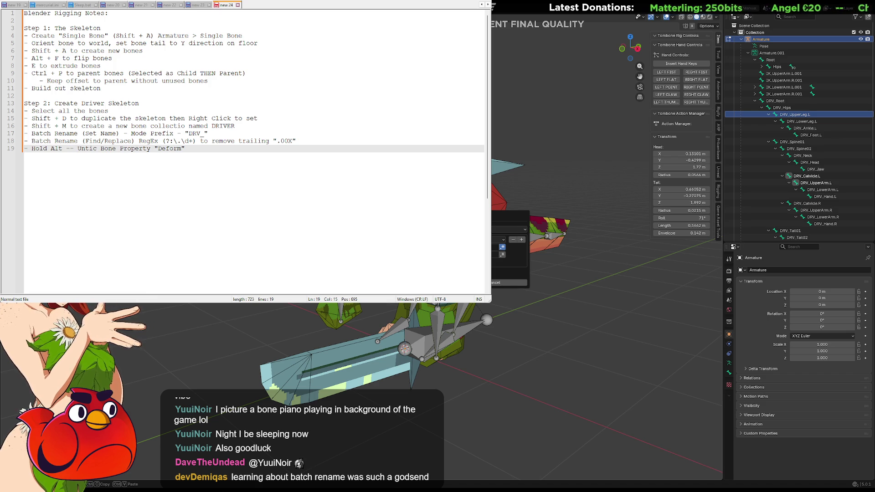
{"action": "left_click", "coordinate": [160, 149]}
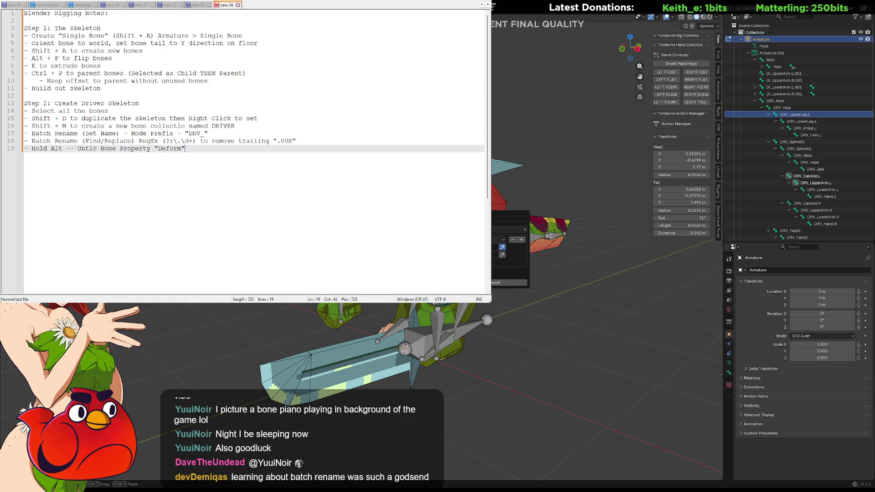
{"action": "key", "text": "Return"}
{"action": "key", "text": "Return"}
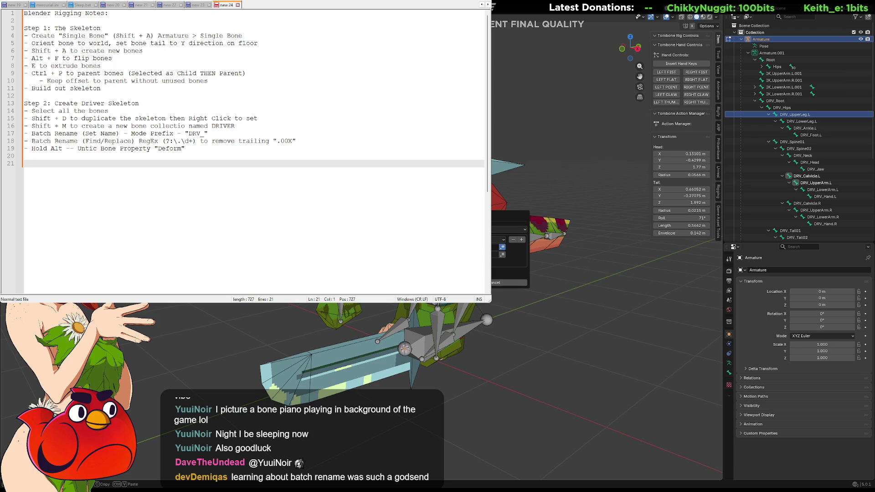
Move the cursor through Step 1 to the orient-bone line.
{"action": "key", "text": "Up"}
{"action": "key", "text": "Up"}
{"action": "key", "text": "Up"}
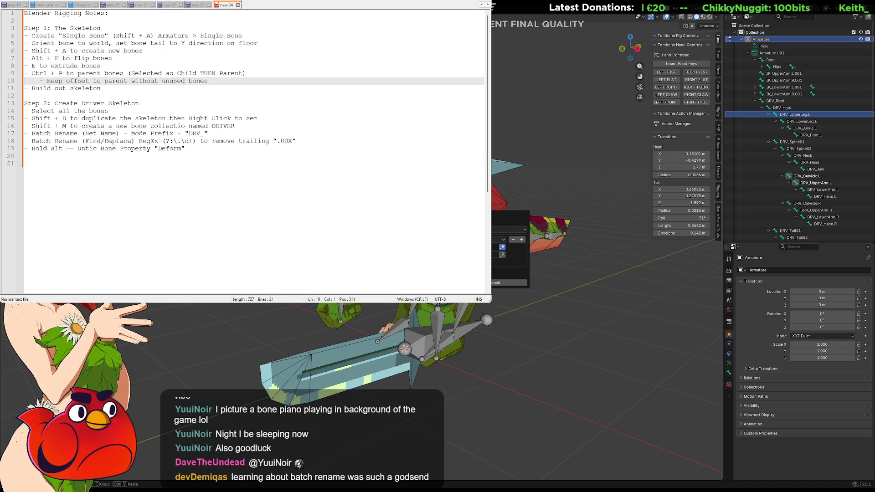
{"action": "key", "text": "Down"}
{"action": "key", "text": "Down"}
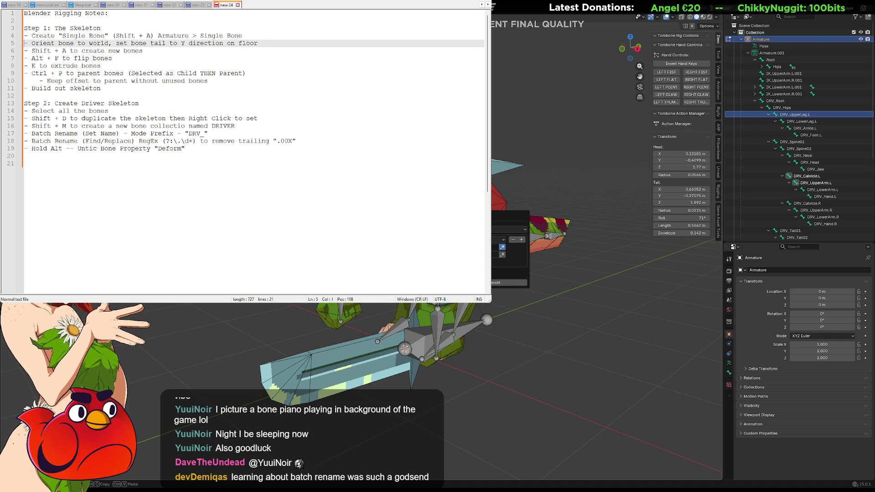
{"action": "key", "text": "Down"}
{"action": "key", "text": "Down"}
{"action": "key", "text": "Up"}
{"action": "key", "text": "Up"}
{"action": "key", "text": "Up"}
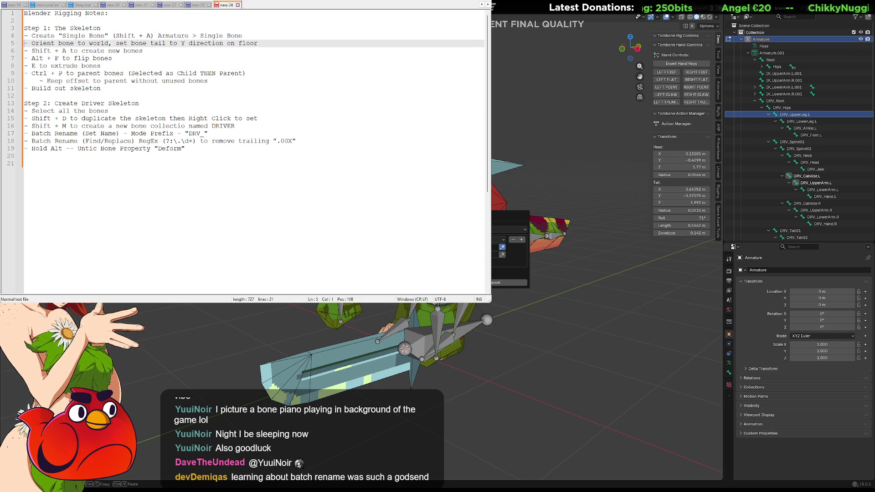
{"action": "key", "text": "Down"}
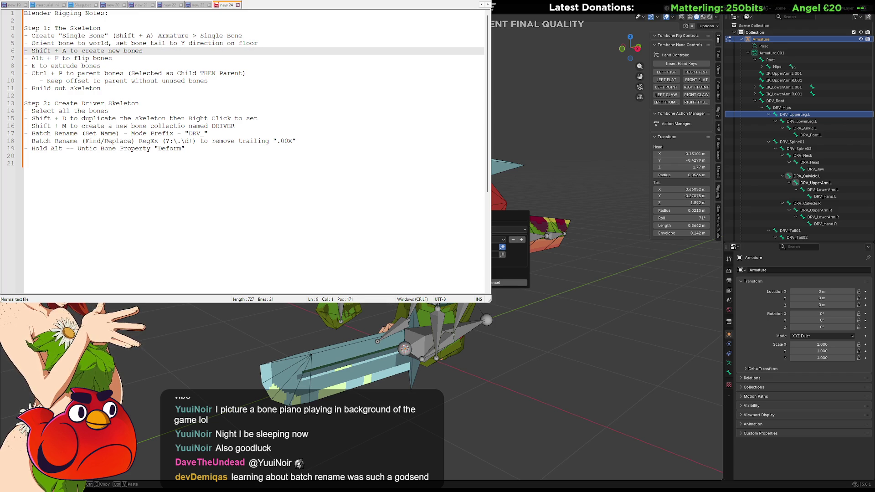
{"action": "left_click", "coordinate": [144, 43]}
Insert the bullet 'Build out skeleton with left or right side only.' after the orient-bone step, then select lines 7–11.
{"action": "key", "text": "Return"}
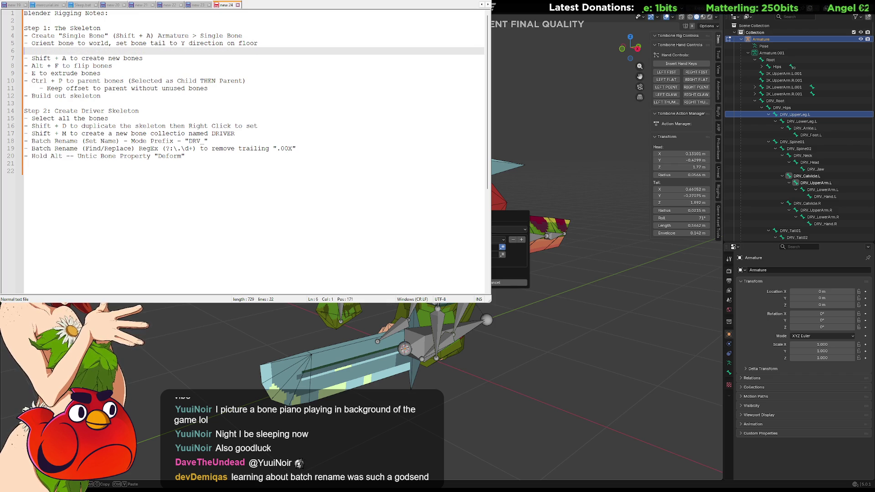
{"action": "type", "text": "-Build "}
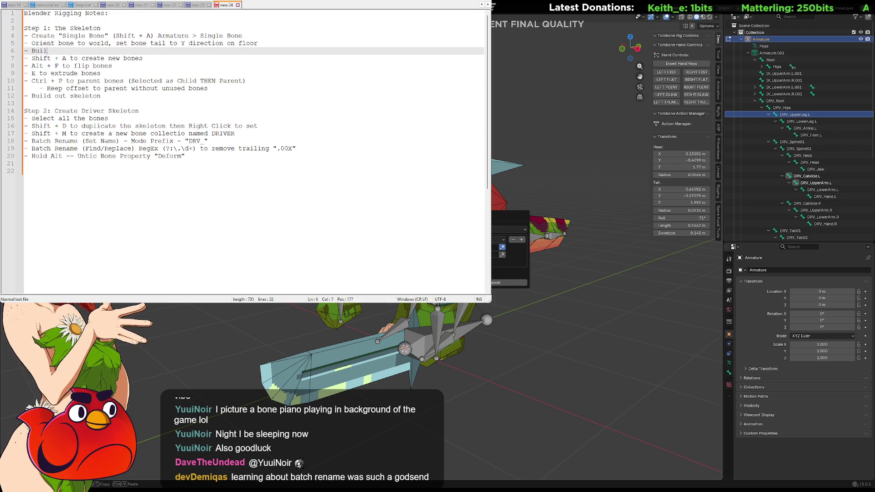
{"action": "type", "text": "out sk"}
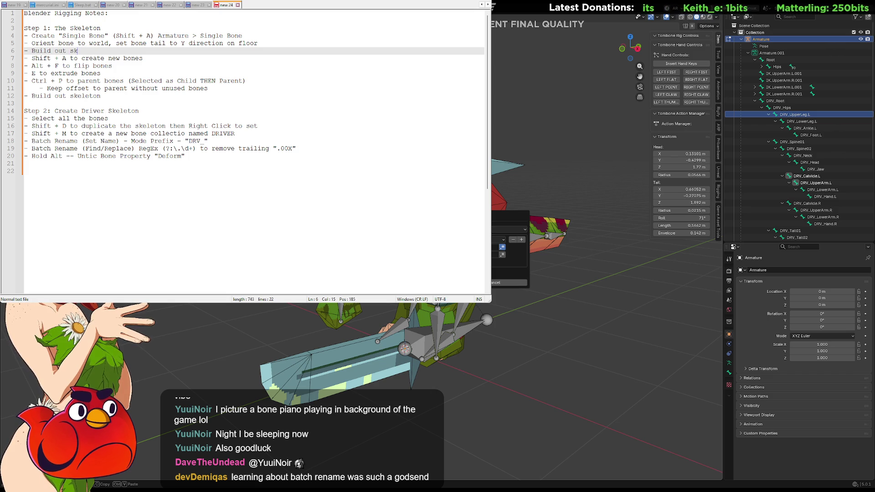
{"action": "type", "text": "eleton "}
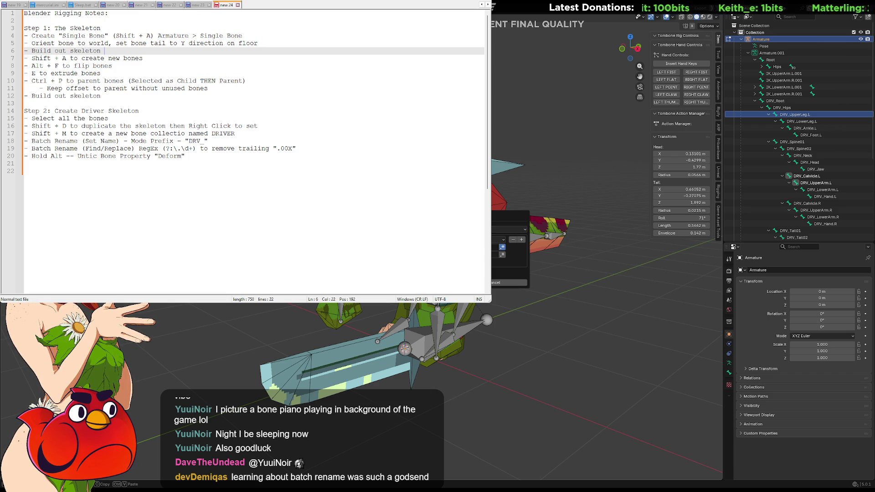
{"action": "type", "text": "with left "}
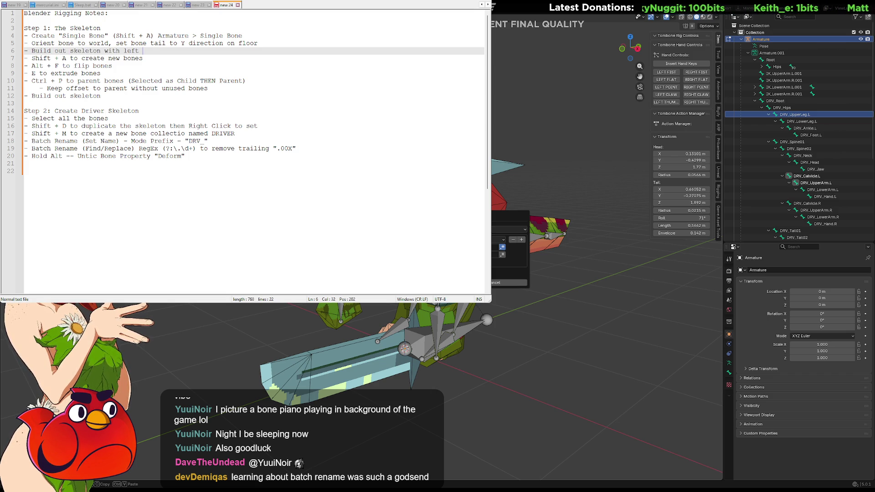
{"action": "type", "text": "or right sigd"}
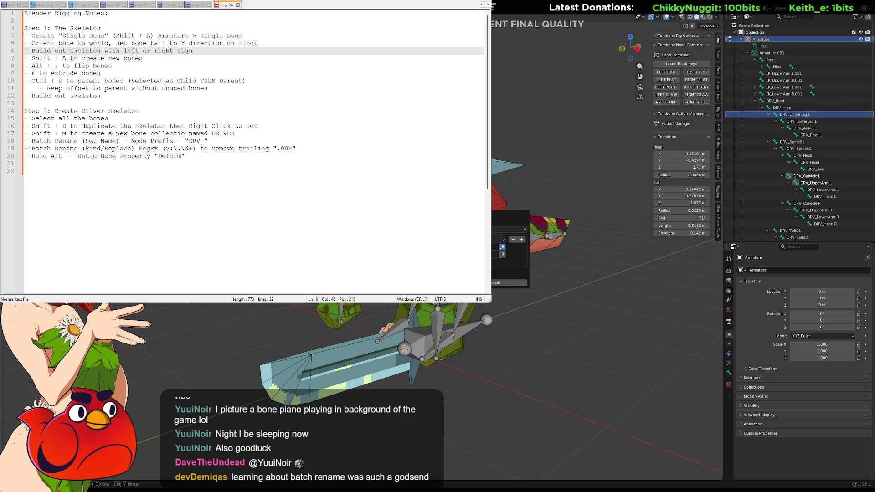
{"action": "key", "text": "BackSpace"}
{"action": "key", "text": "BackSpace"}
{"action": "type", "text": "de only."}
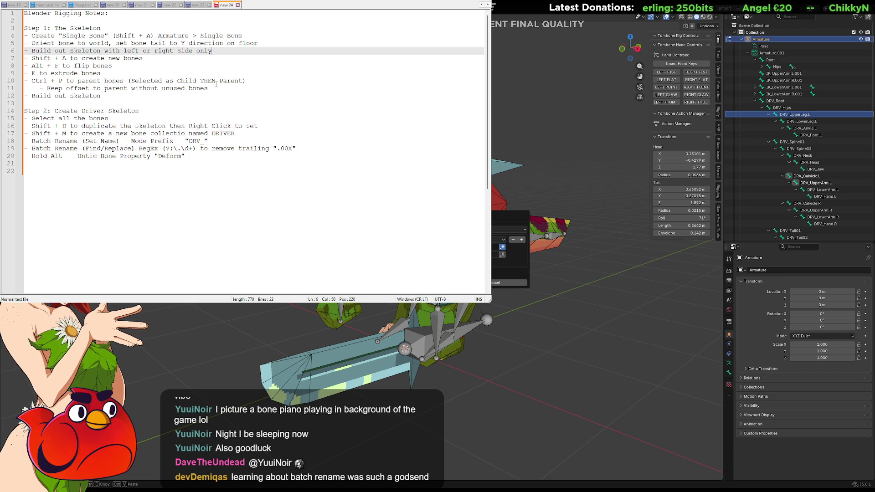
{"action": "left_click_drag", "start_coordinate": [208, 86], "coordinate": [20, 58]}
Indent lines 7–11 under the build-out bullet and select the old text on line 12.
{"action": "key", "text": "Tab"}
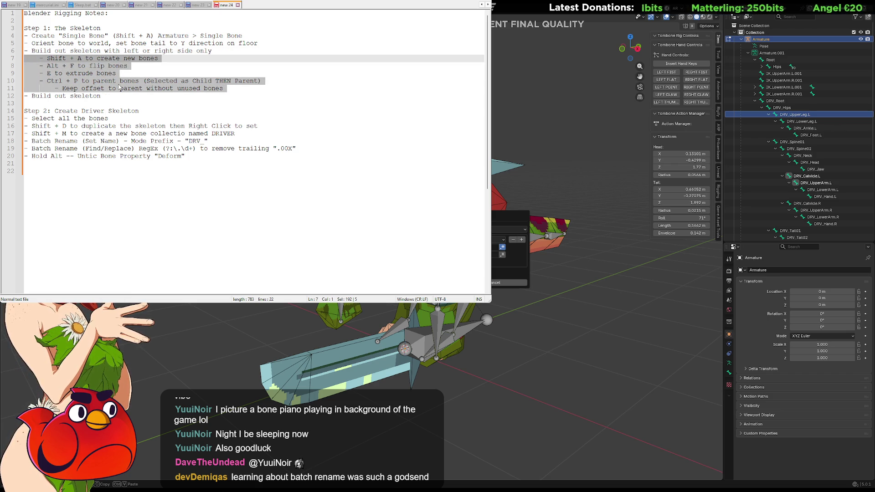
{"action": "left_click", "coordinate": [108, 96]}
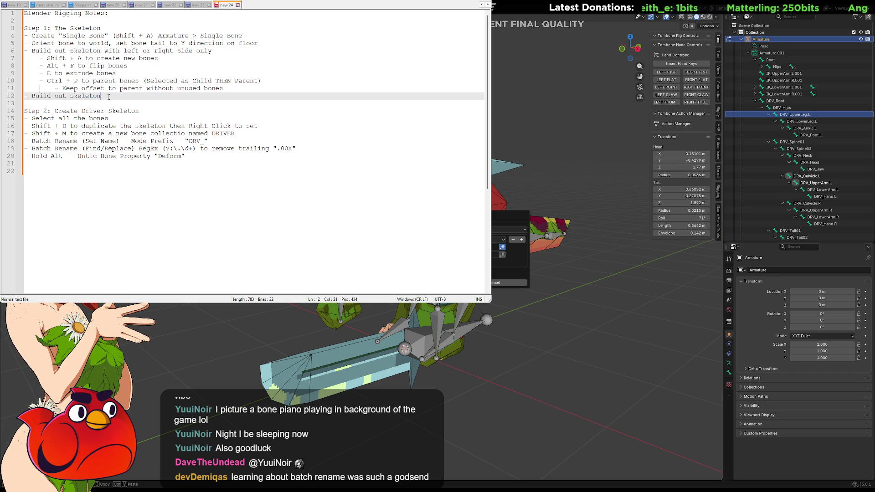
{"action": "left_click_drag", "start_coordinate": [109, 96], "coordinate": [23, 97]}
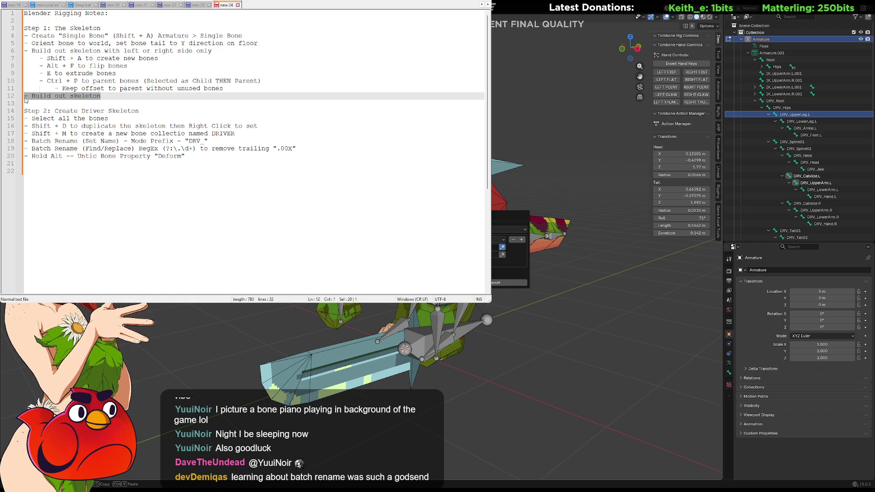
{"action": "left_click", "coordinate": [130, 98]}
{"action": "left_click_drag", "start_coordinate": [125, 98], "coordinate": [32, 97]}
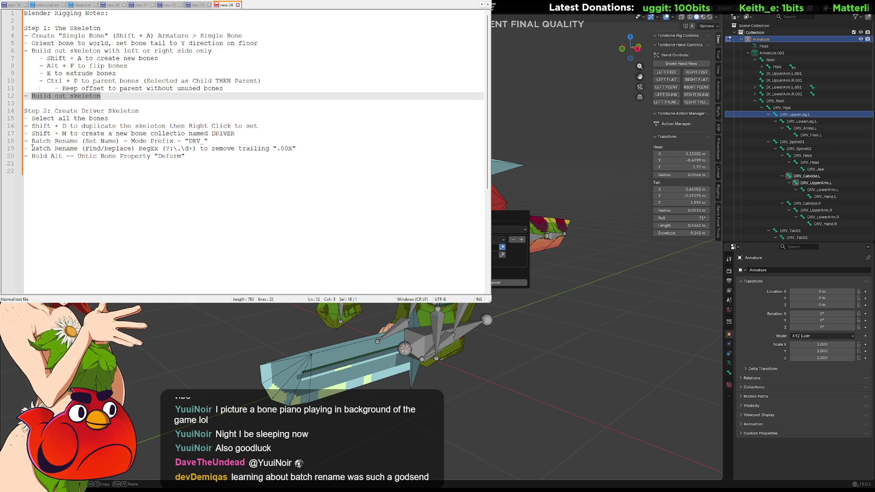
Replace line 12 with 'Name bones properly' and start a new line below.
{"action": "type", "text": "right cl"}
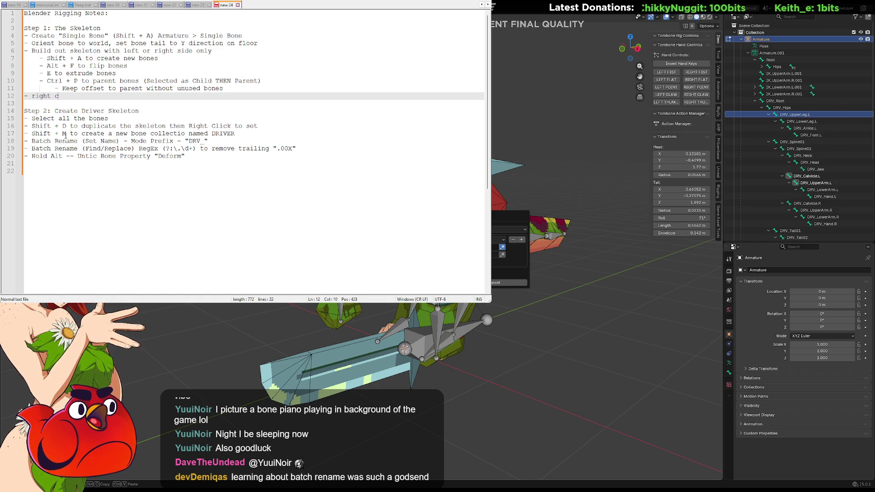
{"action": "key", "text": "BackSpace"}
{"action": "key", "text": "BackSpace"}
{"action": "key", "text": "BackSpace"}
{"action": "type", "text": "S"}
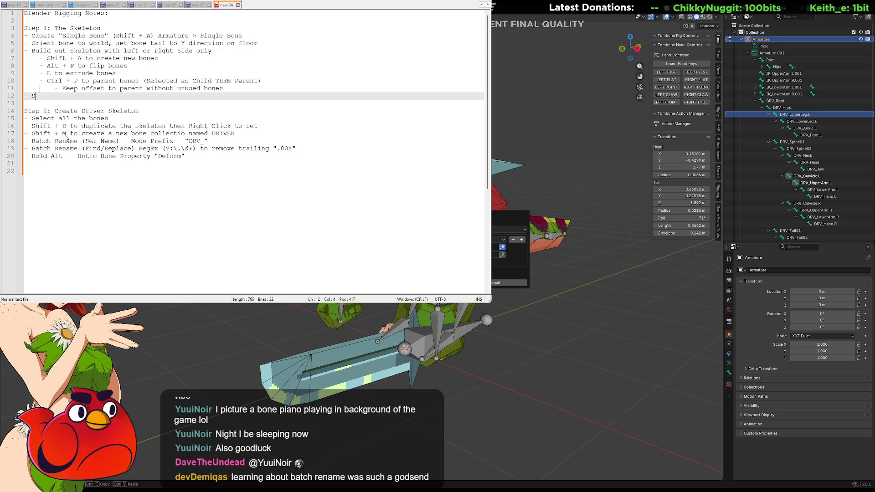
{"action": "type", "text": "elect"}
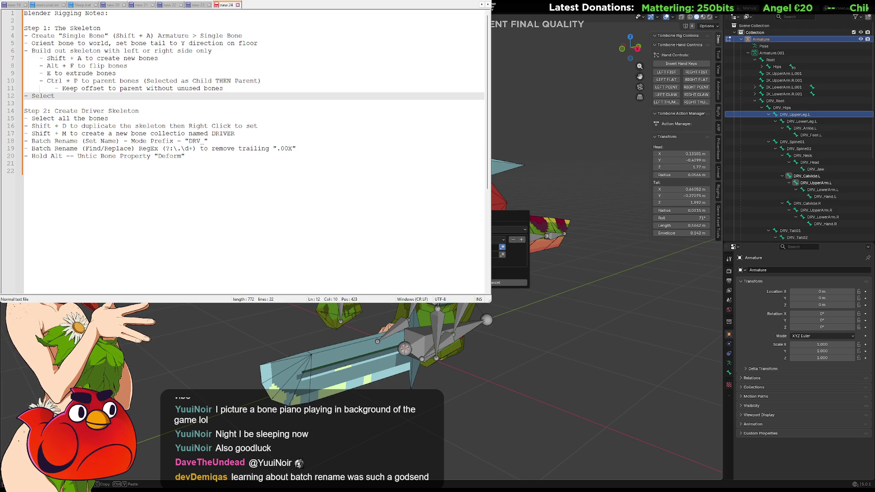
{"action": "type", "text": "bone to be"}
{"action": "key", "text": "BackSpace"}
{"action": "key", "text": "BackSpace"}
{"action": "key", "text": "BackSpace"}
{"action": "key", "text": "BackSpace"}
{"action": "key", "text": "BackSpace"}
{"action": "key", "text": "BackSpace"}
{"action": "type", "text": "Name bone"}
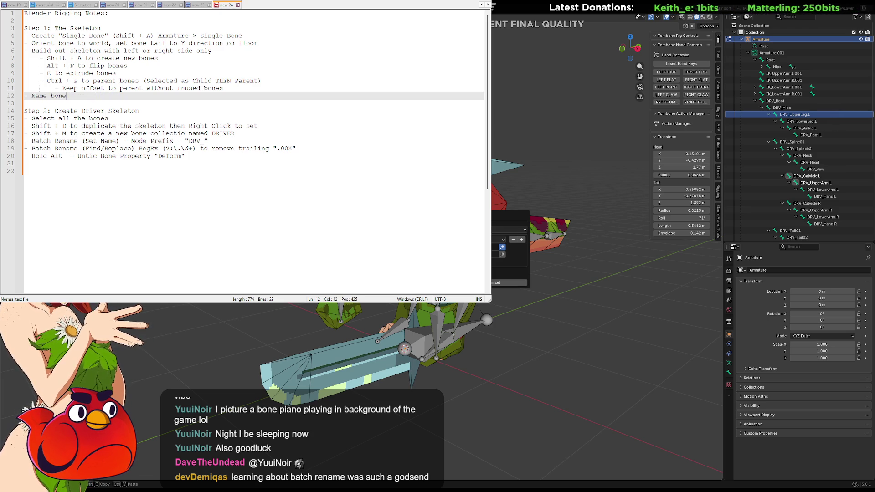
{"action": "type", "text": "s poer"}
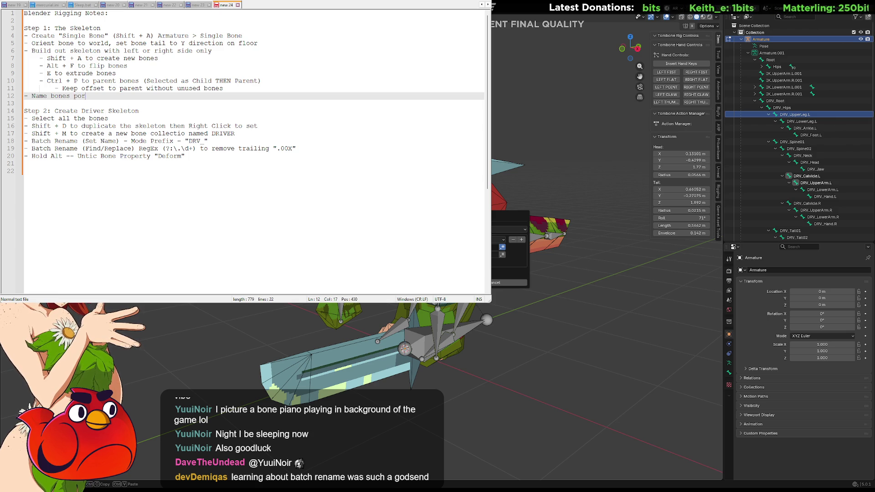
{"action": "key", "text": "BackSpace"}
{"action": "type", "text": "roperly"}
{"action": "key", "text": "Return"}
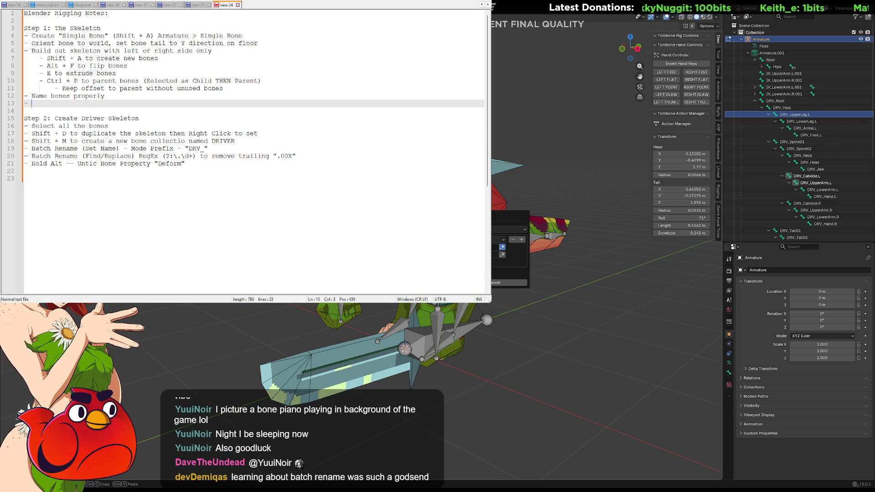
Add 'Select bones on side to be mirrored' on line 13 and begin line 14 with '- Right click'.
{"action": "type", "text": "Select s"}
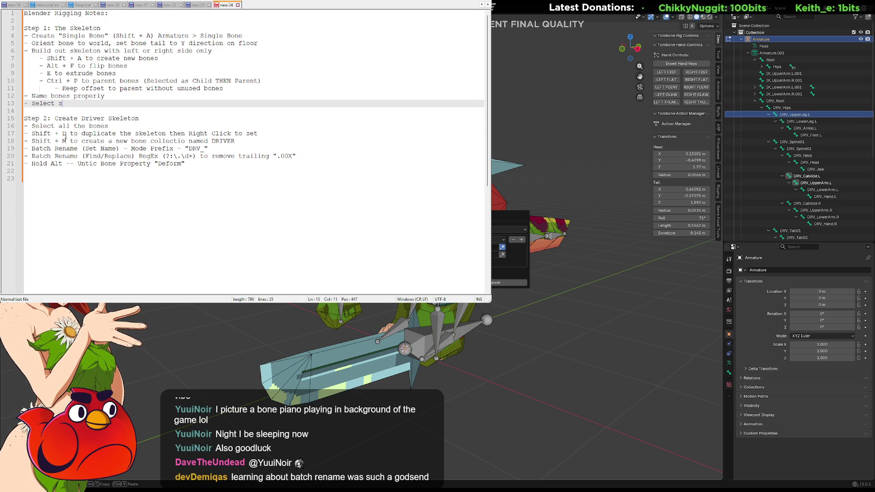
{"action": "key", "text": "BackSpace"}
{"action": "type", "text": "bo"}
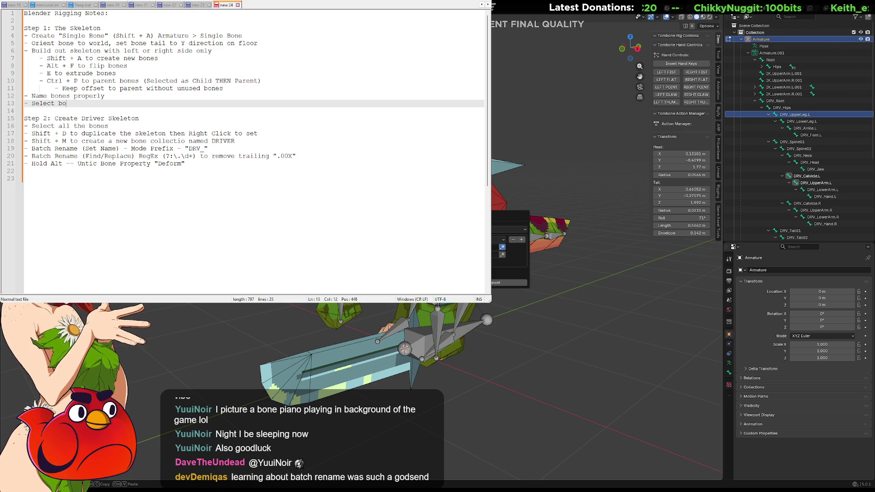
{"action": "type", "text": "nes on"}
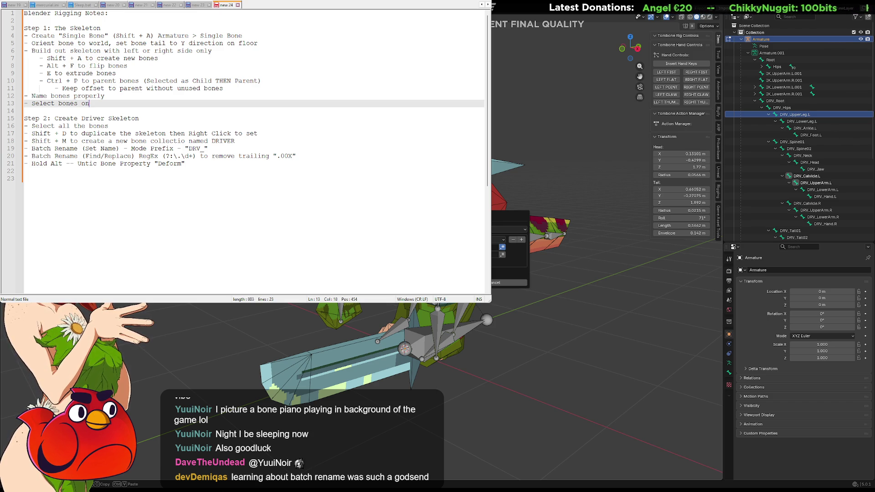
{"action": "type", "text": "n side to"}
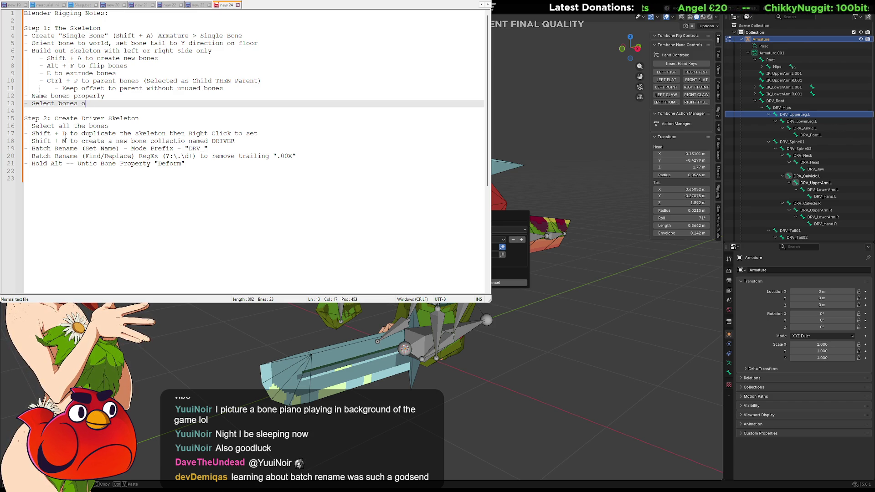
{"action": "type", "text": " be mirroed"}
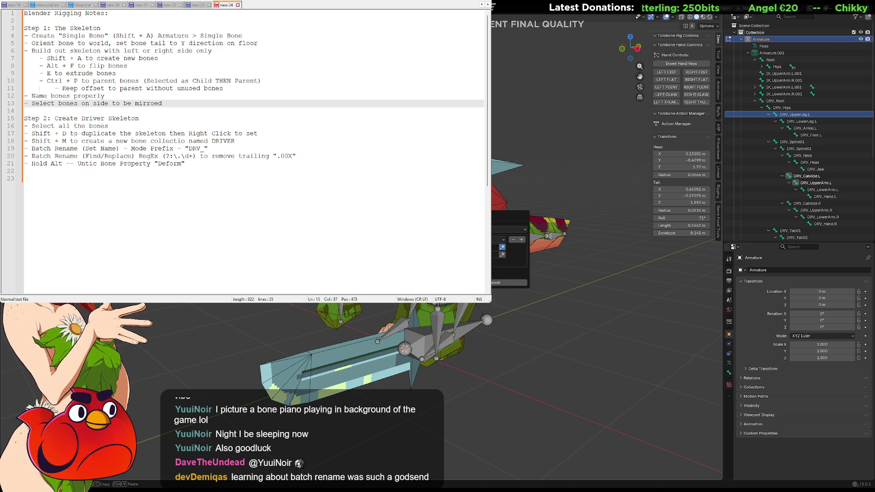
{"action": "key", "text": "Return"}
{"action": "type", "text": "- "}
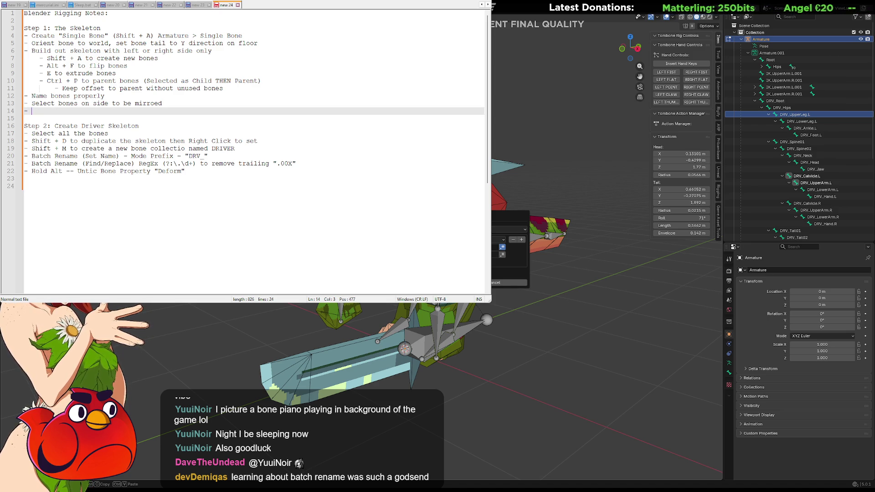
{"action": "type", "text": "Right click"}
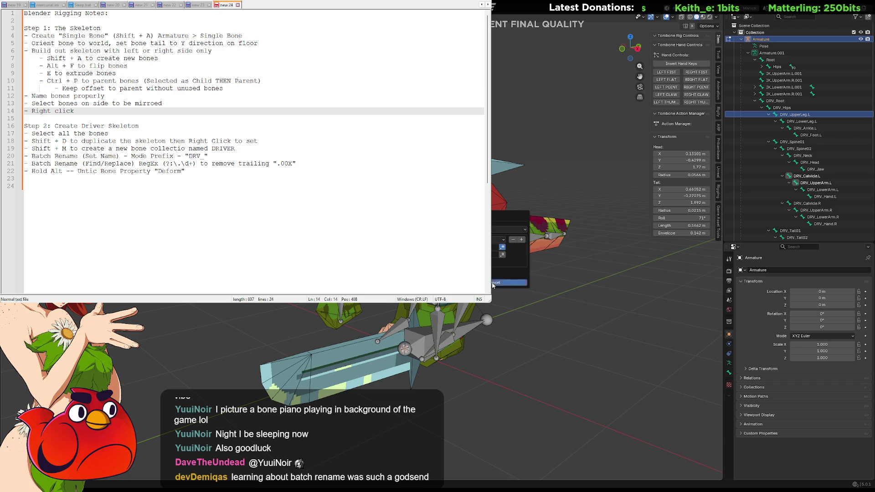
Dismiss the Blender popup, finish line 14 with 'Names > Auto-Name Left/Right', and add '- Right click Symmetrize' below.
{"action": "left_click", "coordinate": [509, 283]}
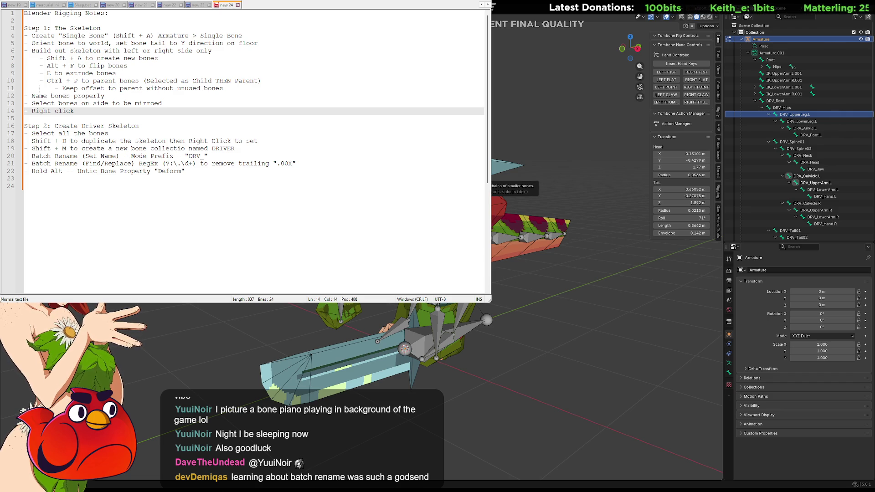
{"action": "mouse_move", "coordinate": [455, 233]}
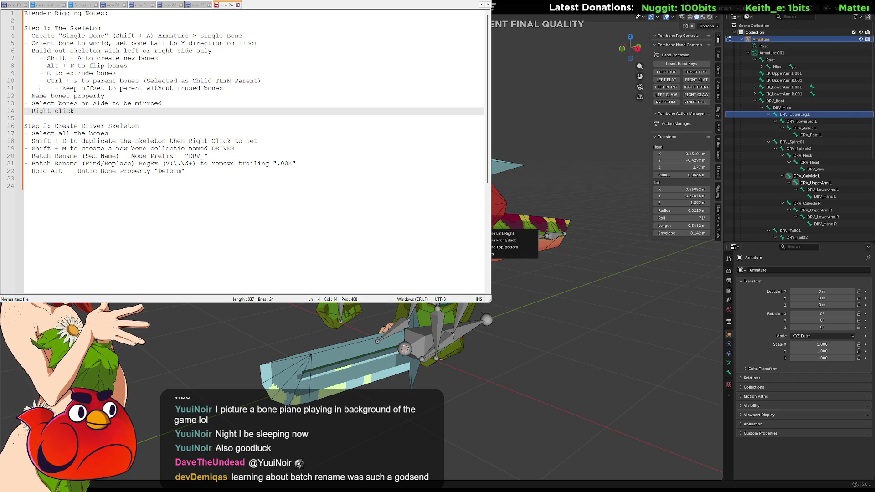
{"action": "left_click", "coordinate": [122, 111]}
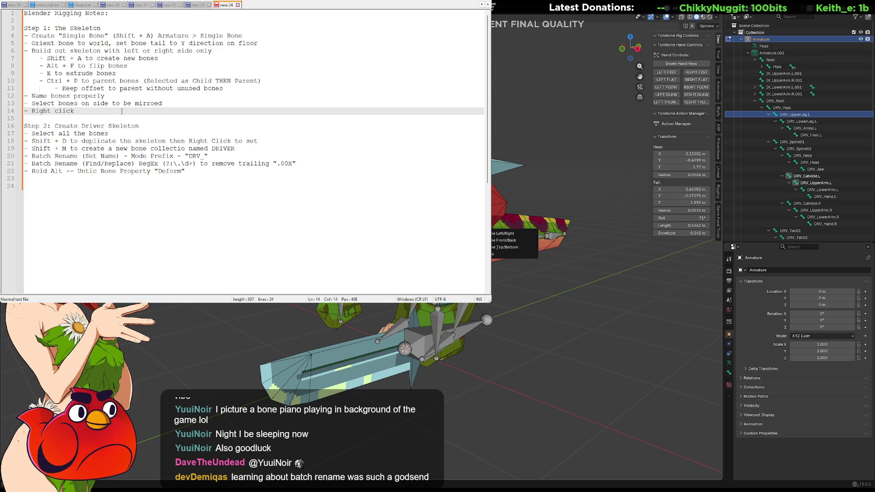
{"action": "type", "text": " Names>"}
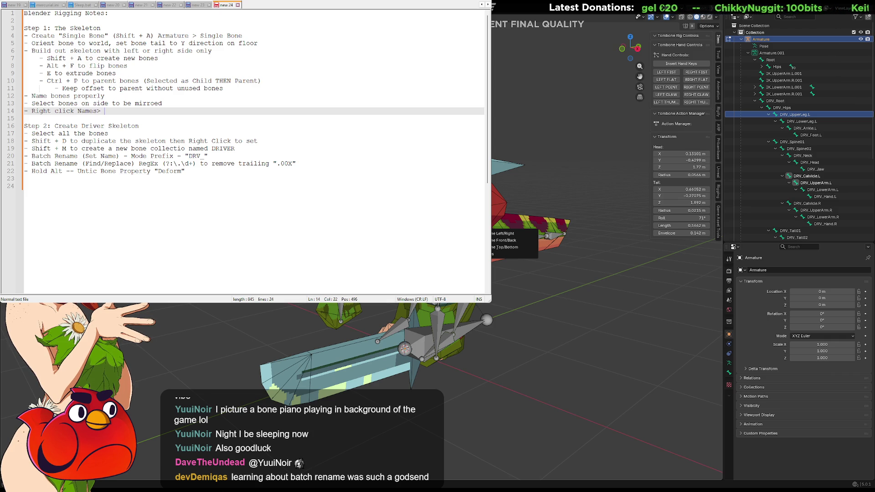
{"action": "type", "text": "<"}
{"action": "key", "text": "BackSpace"}
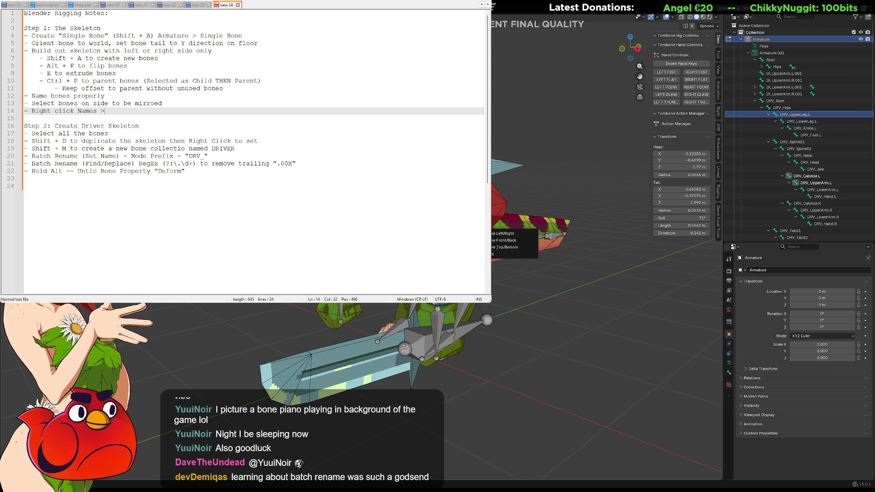
{"action": "type", "text": " Au"}
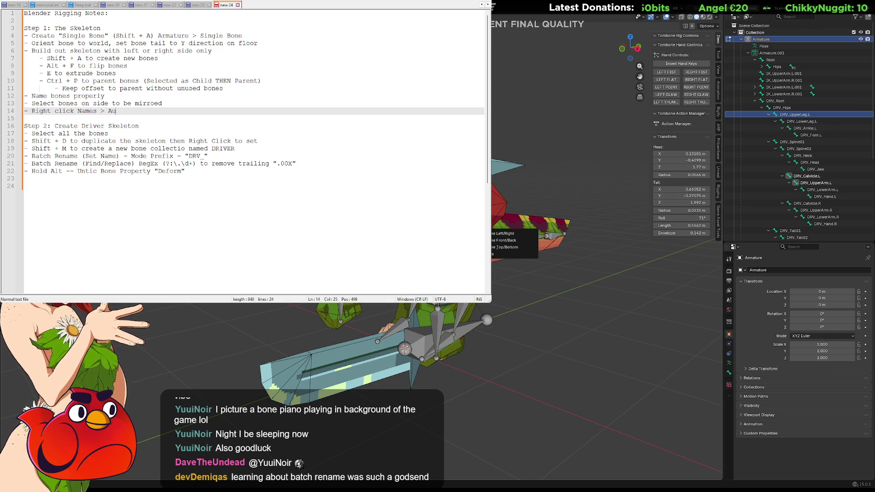
{"action": "type", "text": "to-Name"}
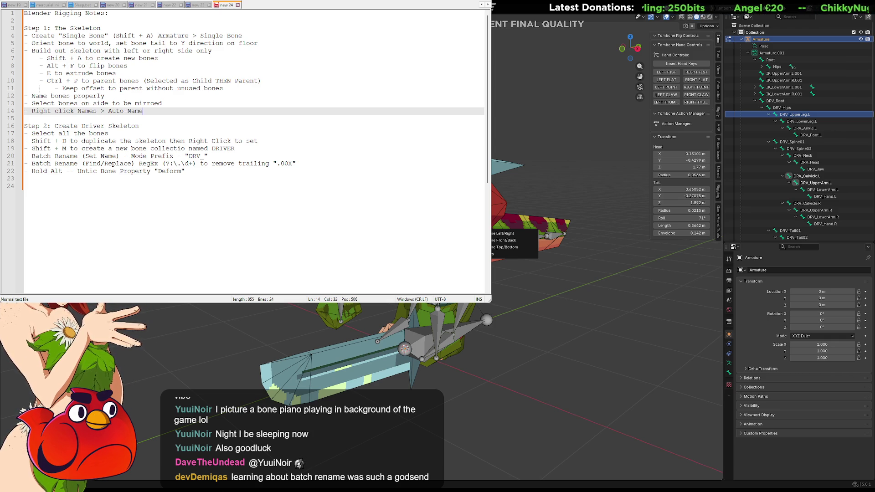
{"action": "type", "text": " Left/Right"}
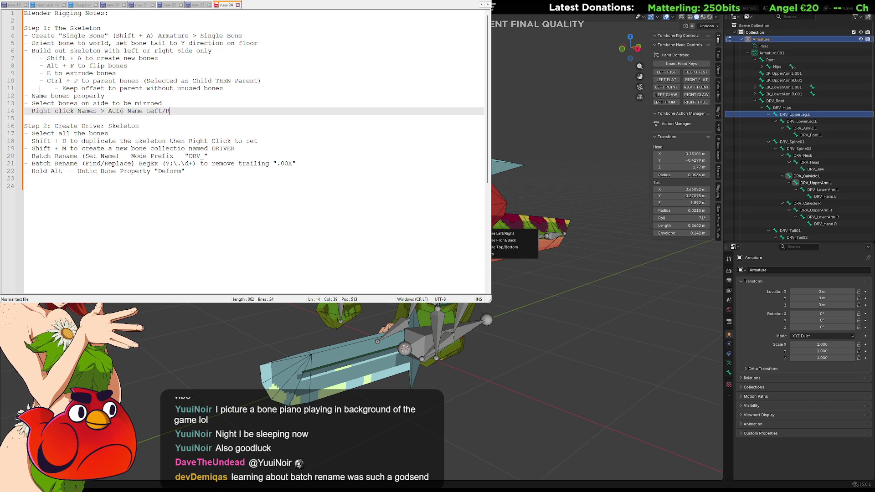
{"action": "key", "text": "Return"}
{"action": "type", "text": "- "}
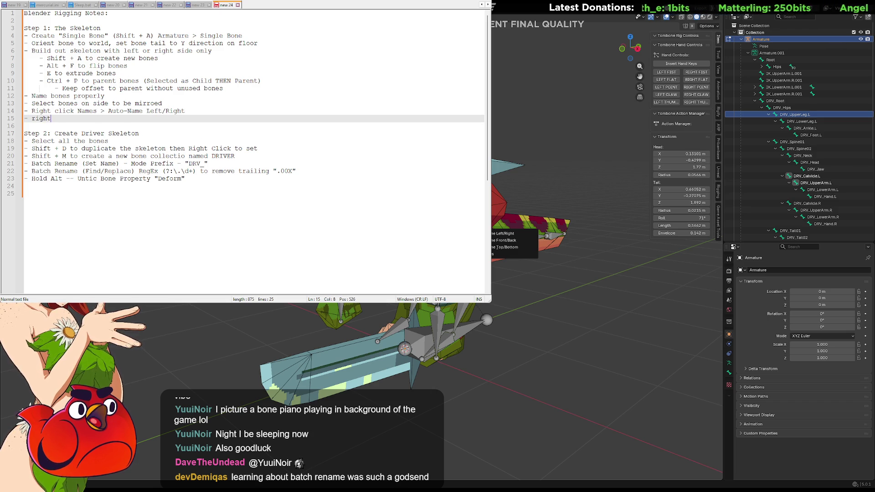
{"action": "type", "text": "Right click "}
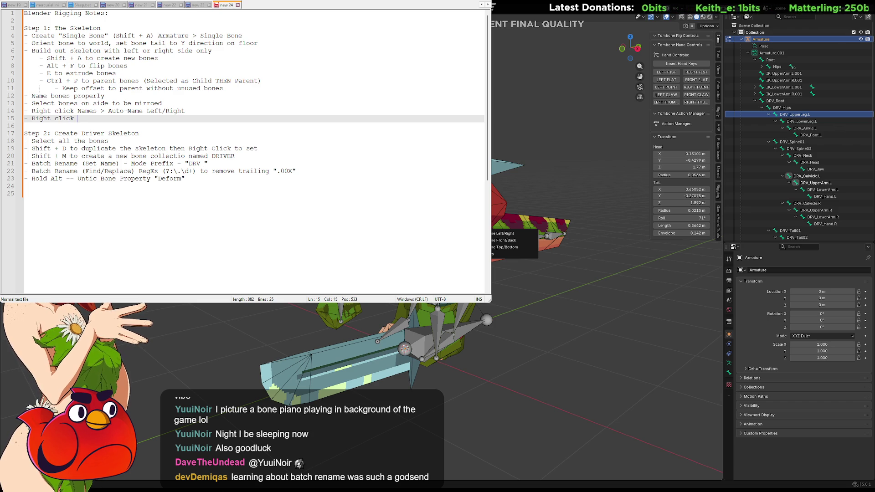
{"action": "type", "text": "Sy"}
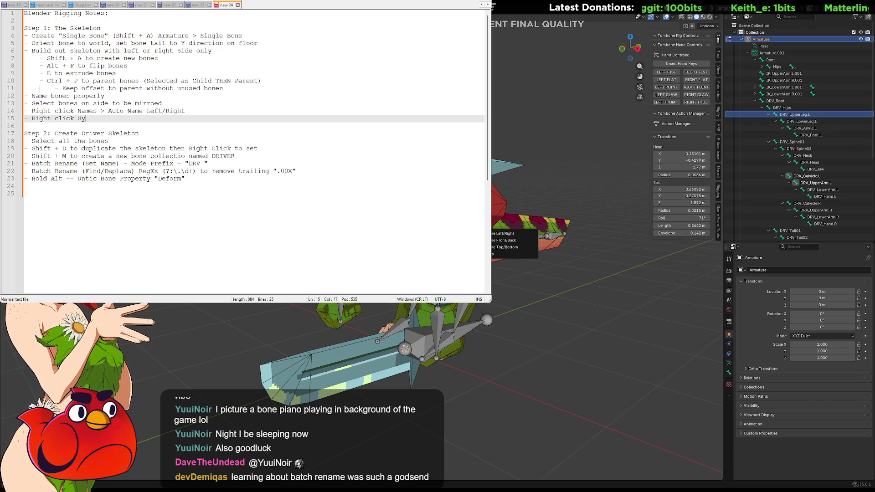
{"action": "type", "text": "mmetrize"}
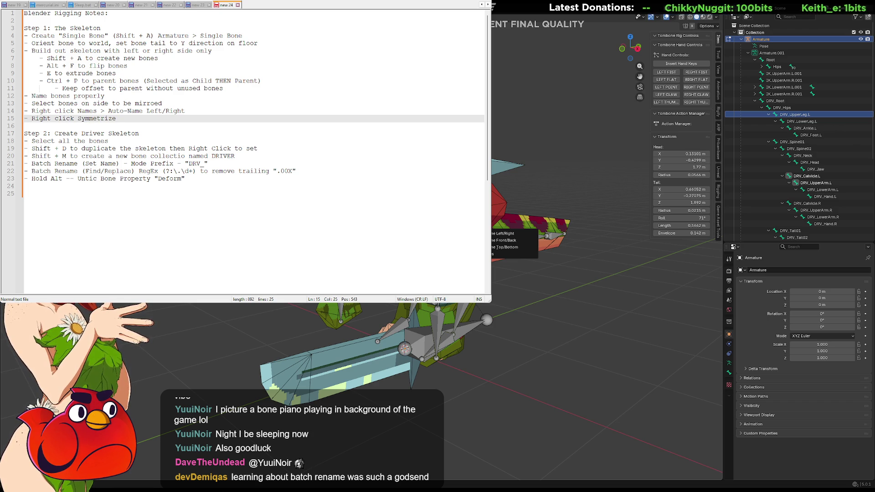
Move the cursor down to the empty last line of the notes.
{"action": "key", "text": "Down"}
{"action": "key", "text": "Down"}
{"action": "key", "text": "Down"}
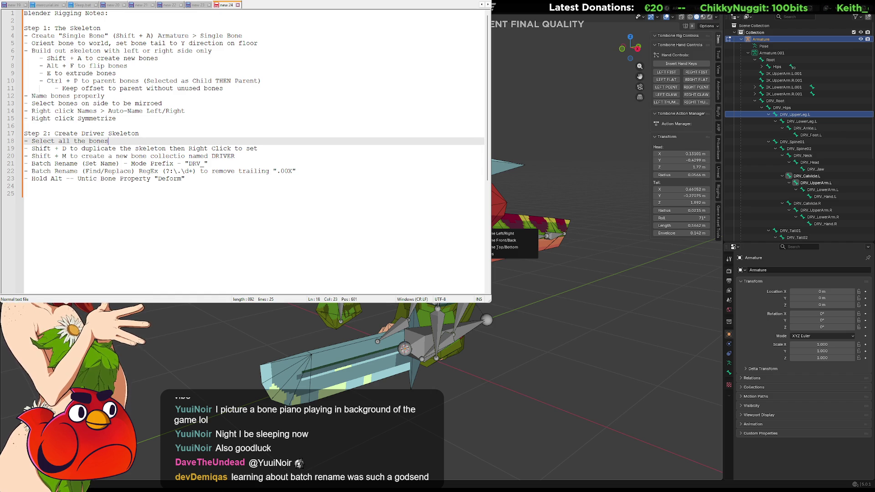
{"action": "key", "text": "Down"}
{"action": "key", "text": "Down"}
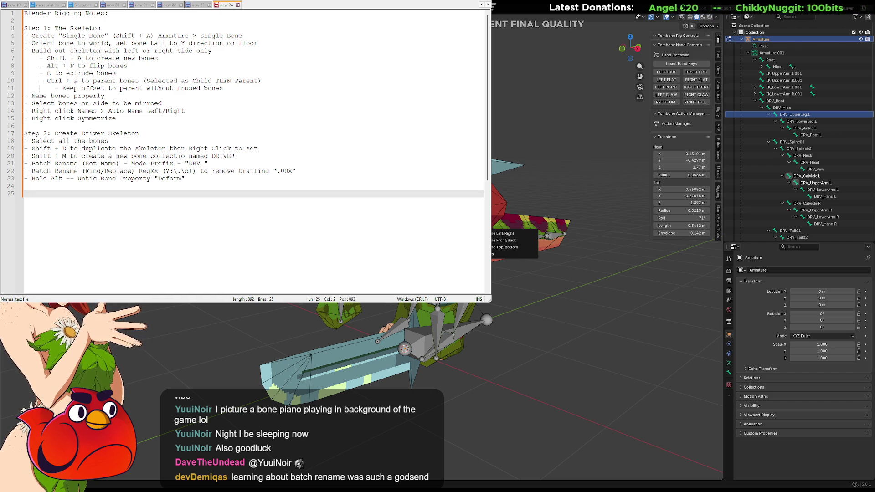
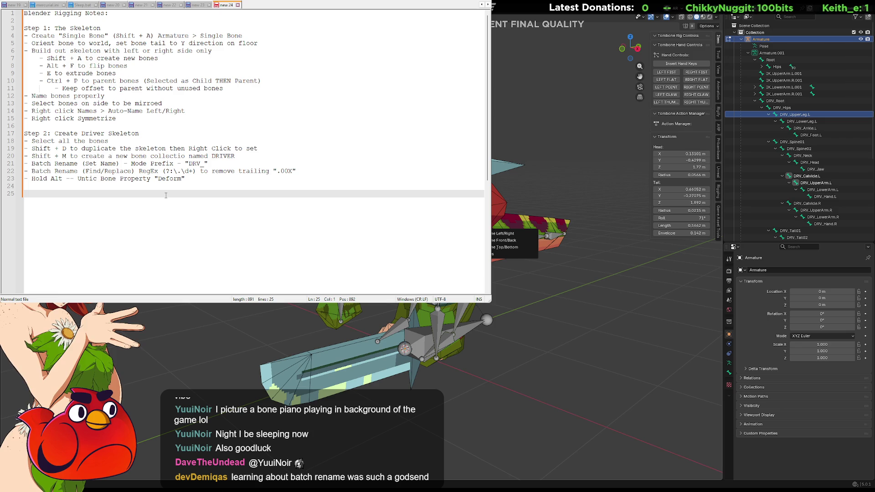
Zoom the Notepad++ notes text larger and scroll down to the Step 2 driver skeleton section.
{"action": "scroll", "coordinate": [166, 195], "scroll_direction": "up", "scroll_amount": 3, "text": "ctrl"}
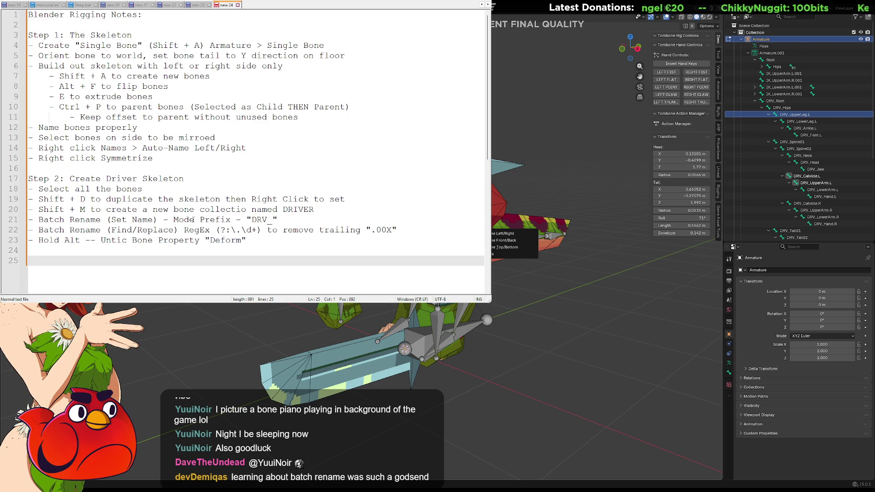
{"action": "scroll", "coordinate": [212, 219], "scroll_direction": "up", "scroll_amount": 1, "text": "ctrl"}
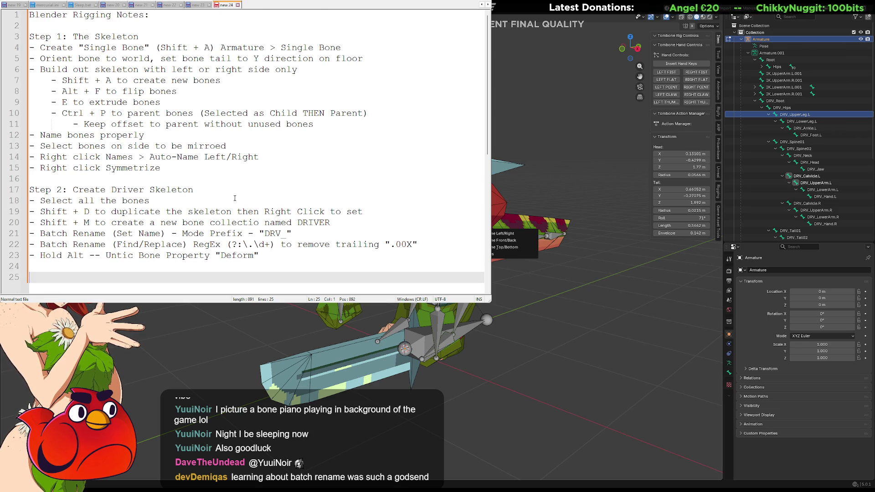
{"action": "scroll", "coordinate": [235, 198], "scroll_direction": "down", "scroll_amount": 2}
{"action": "scroll", "coordinate": [234, 198], "scroll_direction": "up", "scroll_amount": 2}
{"action": "scroll", "coordinate": [234, 198], "scroll_direction": "down", "scroll_amount": 2}
{"action": "scroll", "coordinate": [234, 198], "scroll_direction": "up", "scroll_amount": 2}
{"action": "scroll", "coordinate": [235, 198], "scroll_direction": "down", "scroll_amount": 3}
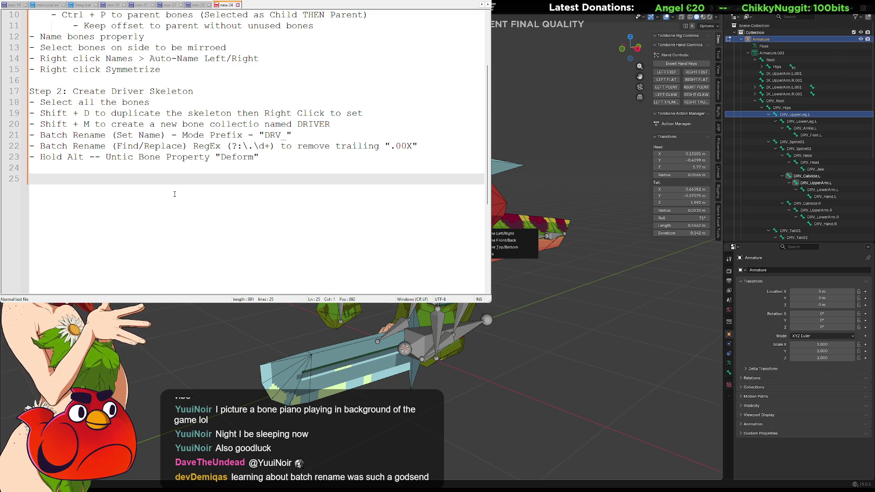
Clear out trial text and the Step 3 heading, leaving the last line reading '- With both'.
{"action": "type", "text": "Select"}
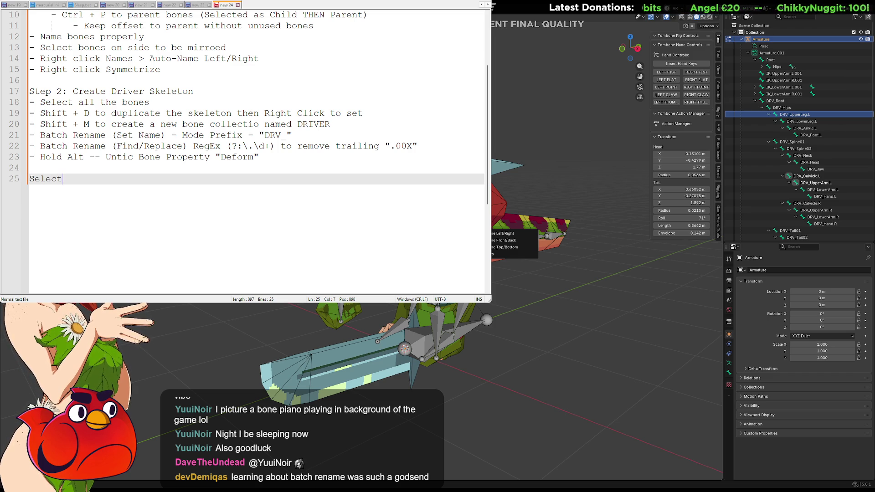
{"action": "key", "text": "BackSpace"}
{"action": "key", "text": "BackSpace"}
{"action": "key", "text": "BackSpace"}
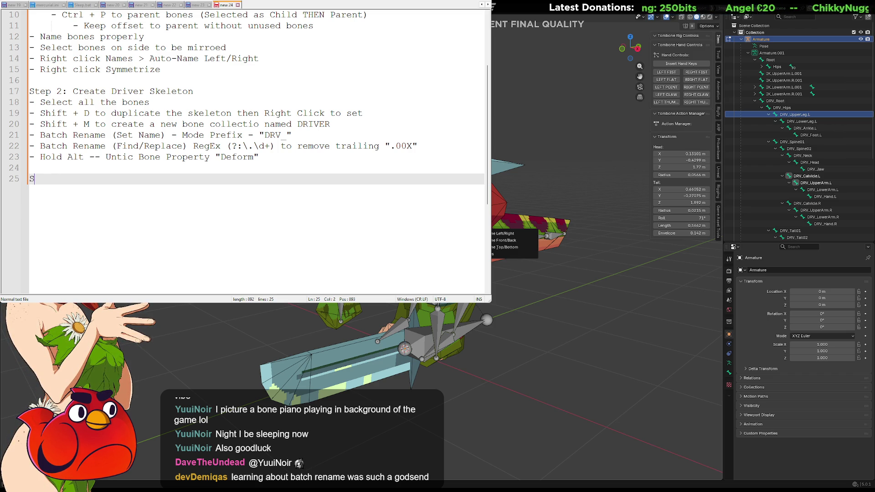
{"action": "type", "text": "tep 3"}
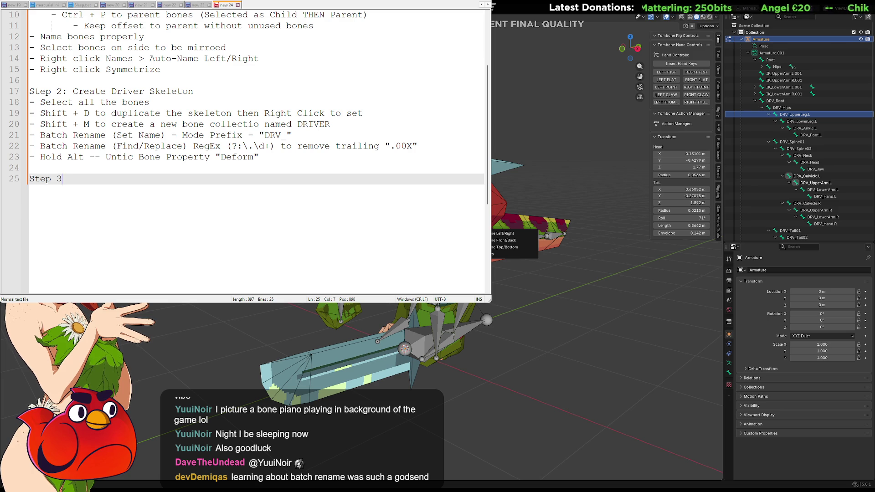
{"action": "key", "text": "ctrl+shift+l"}
{"action": "type", "text": "-"}
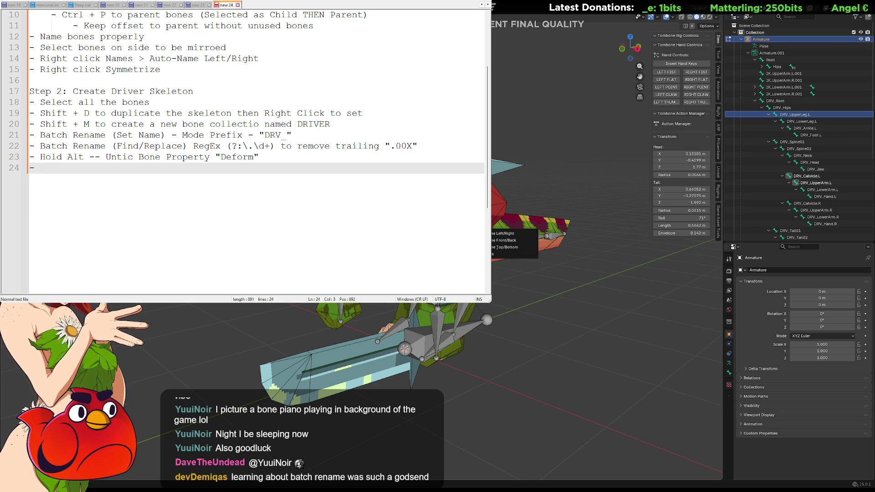
{"action": "type", "text": "Delet"}
{"action": "key", "text": "BackSpace"}
{"action": "key", "text": "BackSpace"}
{"action": "key", "text": "BackSpace"}
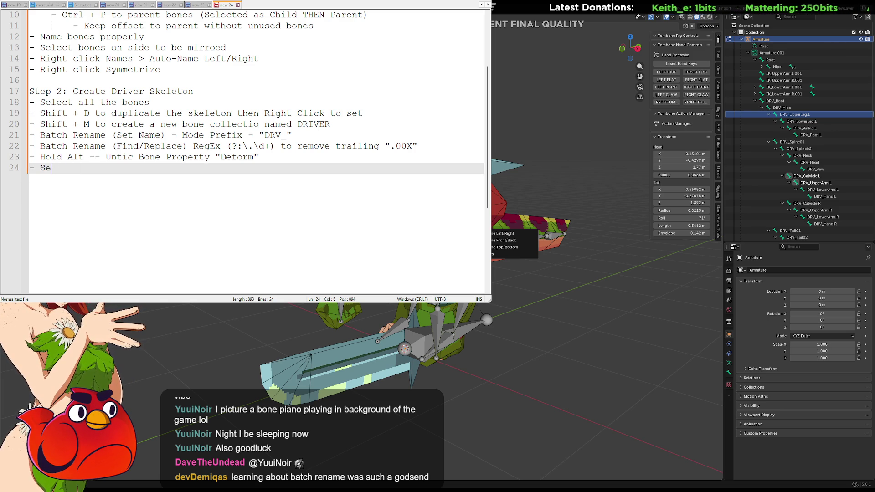
{"action": "type", "text": "With both "}
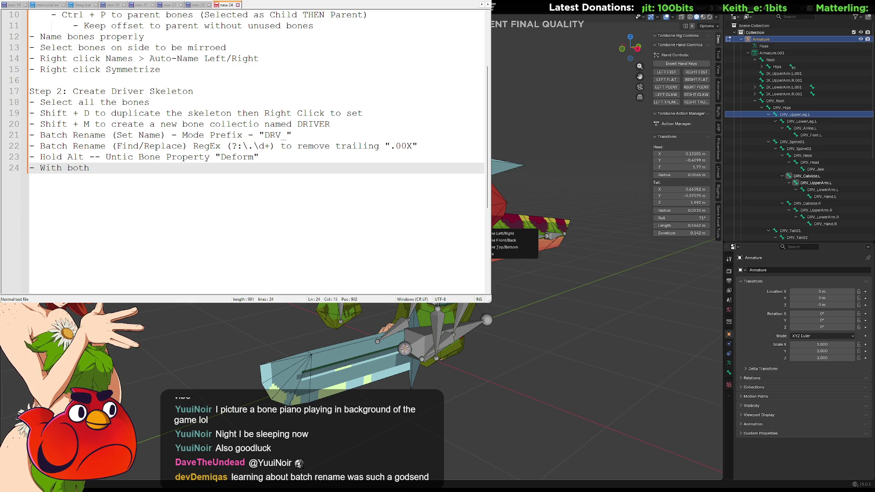
{"action": "type", "text": "Defor"}
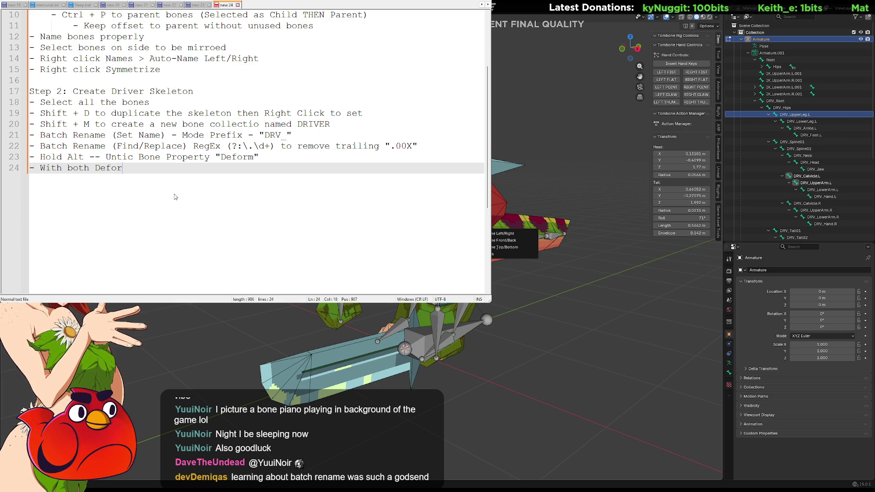
{"action": "key", "text": "BackSpace"}
{"action": "key", "text": "BackSpace"}
Add the Step 1 note '- Rename bone collection to DEFORM' below the Symmetrize step.
{"action": "scroll", "coordinate": [129, 196], "scroll_direction": "up", "scroll_amount": 3}
{"action": "left_click", "coordinate": [165, 171]}
{"action": "key", "text": "Return"}
{"action": "type", "text": "- "}
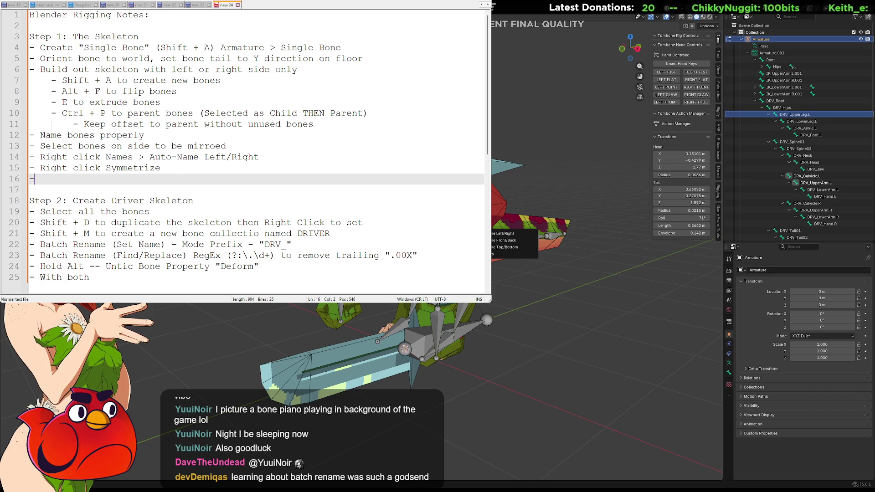
{"action": "type", "text": "Rename bon"}
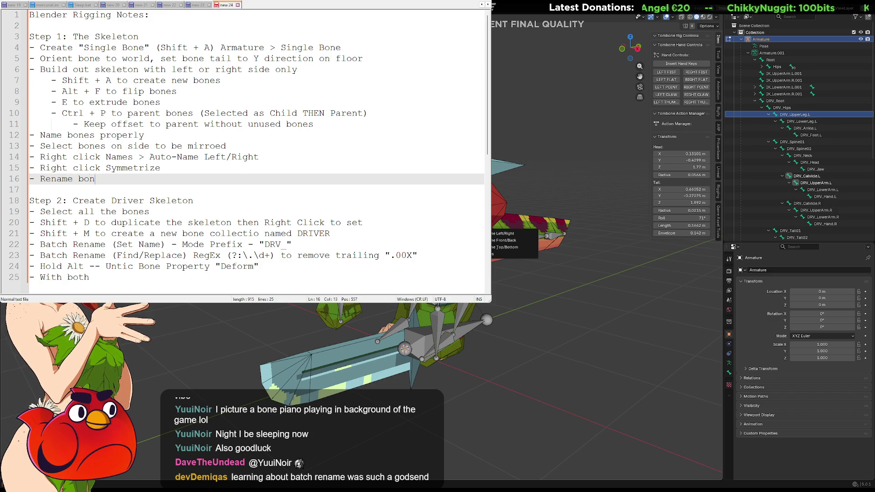
{"action": "type", "text": "e collection "}
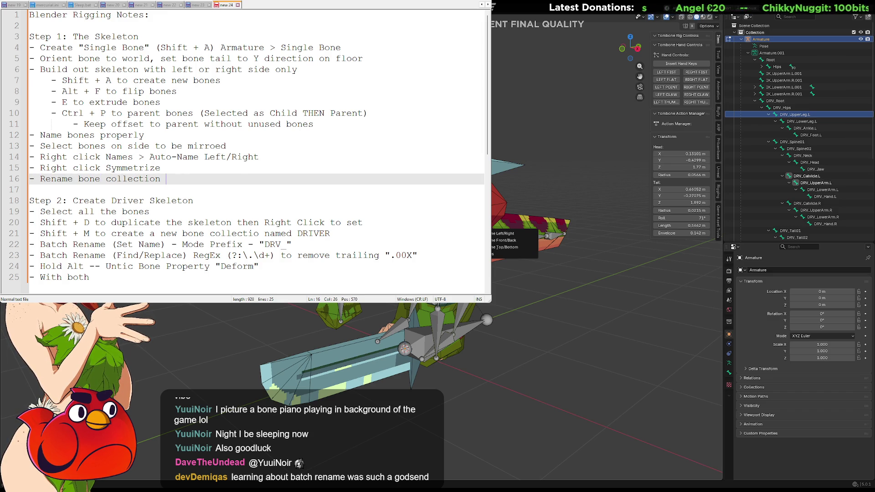
{"action": "type", "text": "to DEFORM"}
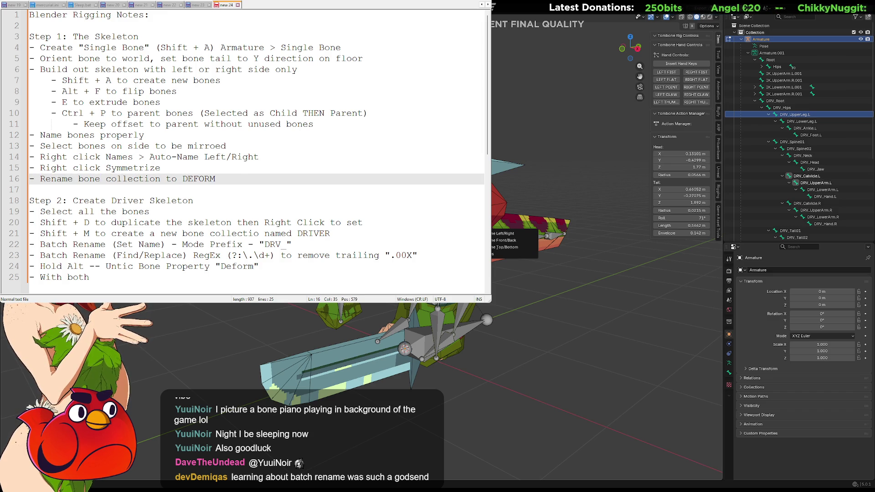
{"action": "left_click", "coordinate": [172, 146]}
{"action": "scroll", "coordinate": [173, 147], "scroll_direction": "down", "scroll_amount": 2}
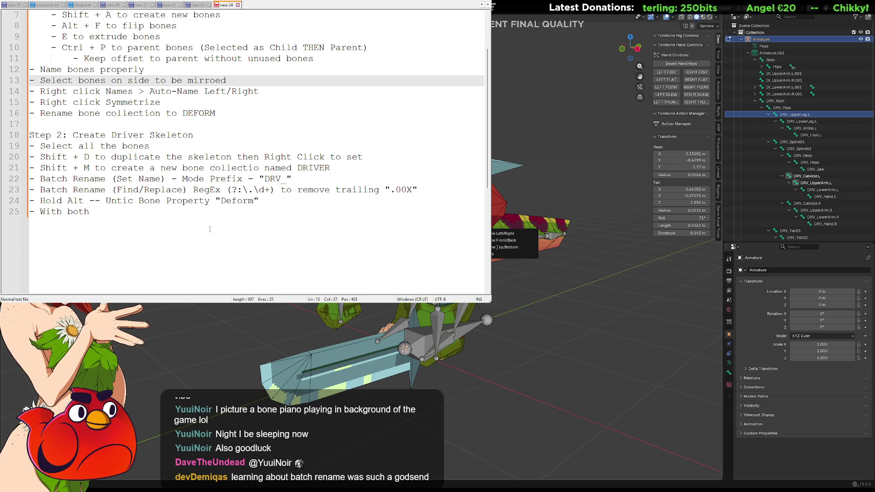
{"action": "left_click", "coordinate": [144, 210]}
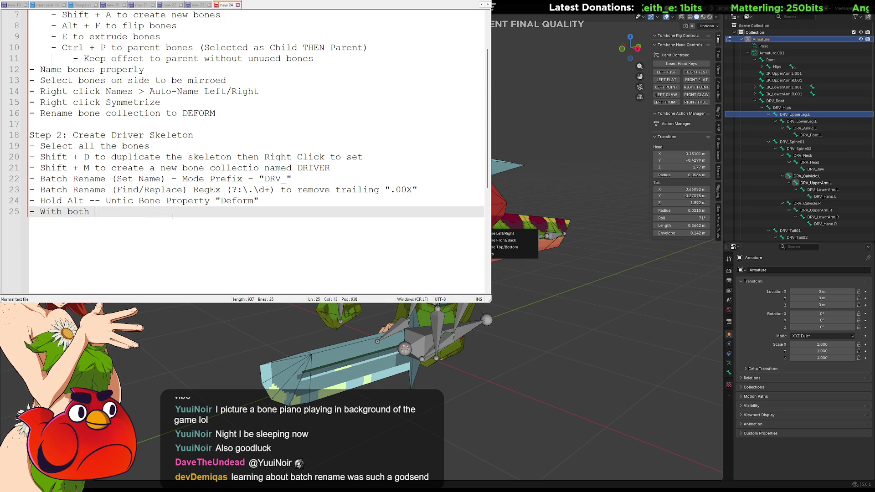
Finish line 25 as 'With both DEFORM and DRIVER visible begin assigning constraints' and start a 'Select' bullet.
{"action": "type", "text": "Deform"}
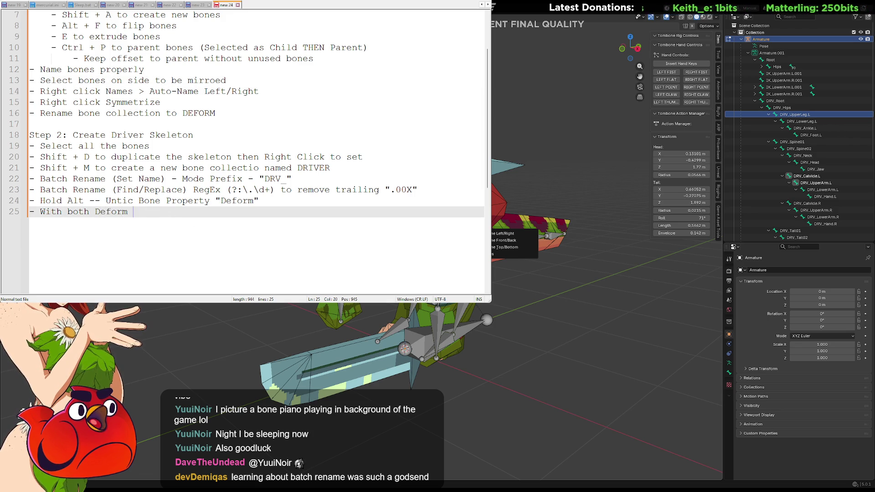
{"action": "key", "text": "BackSpace"}
{"action": "key", "text": "BackSpace"}
{"action": "key", "text": "BackSpace"}
{"action": "type", "text": "EFORM "}
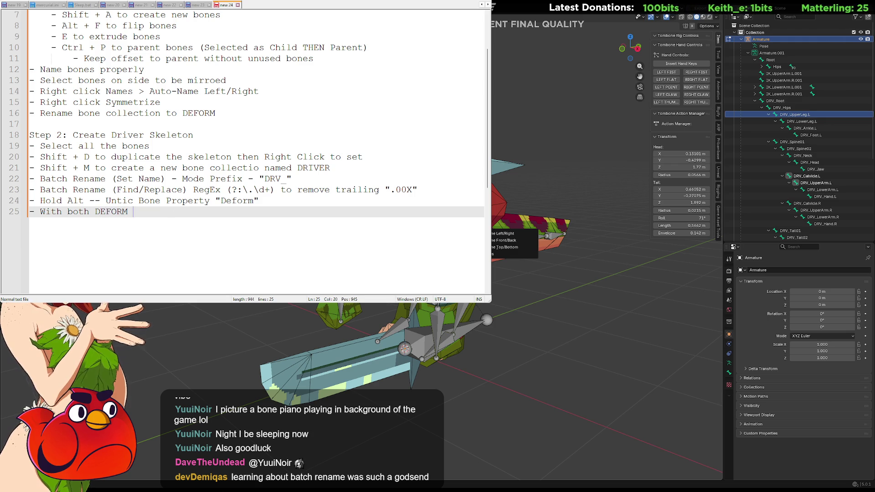
{"action": "type", "text": "and DRIVER v"}
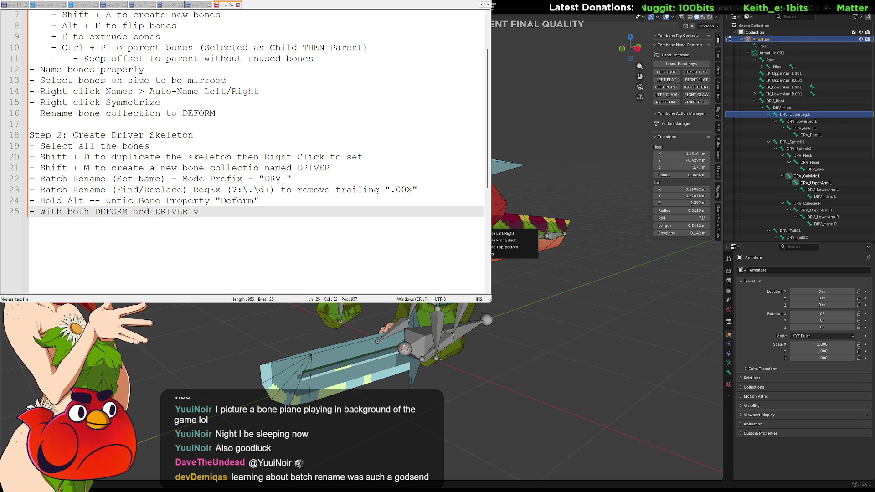
{"action": "type", "text": "isible "}
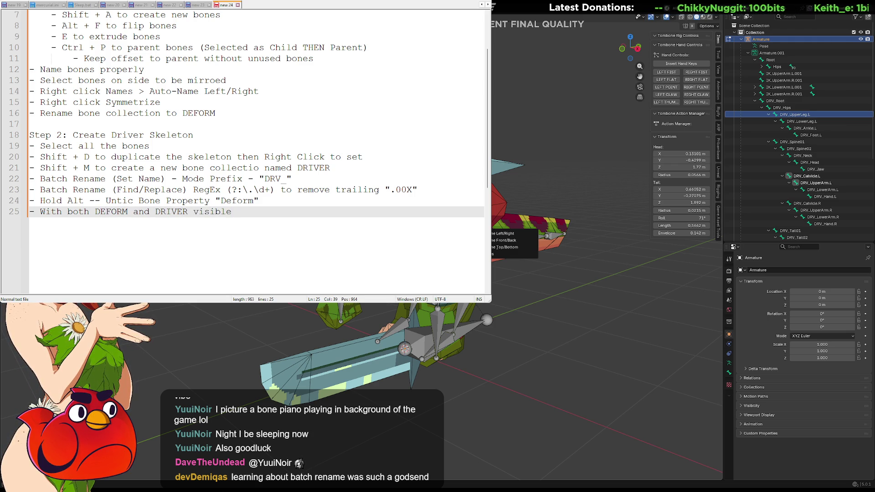
{"action": "type", "text": "begin"}
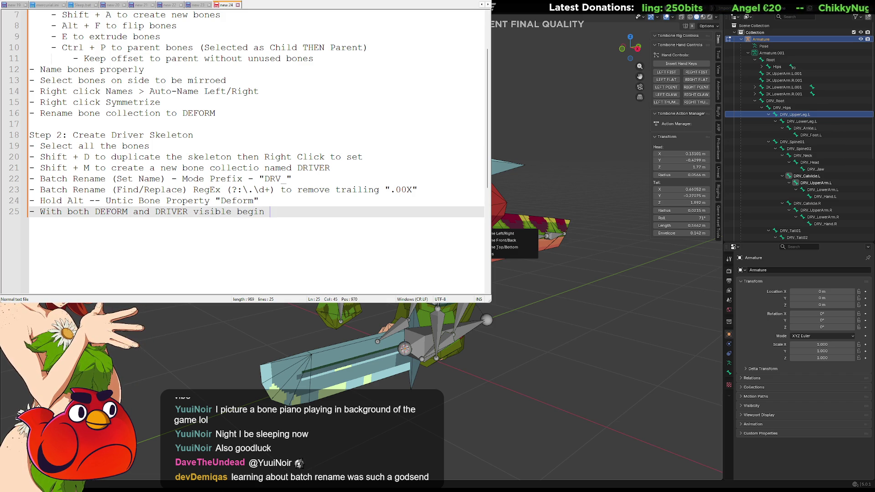
{"action": "type", "text": "assigning "}
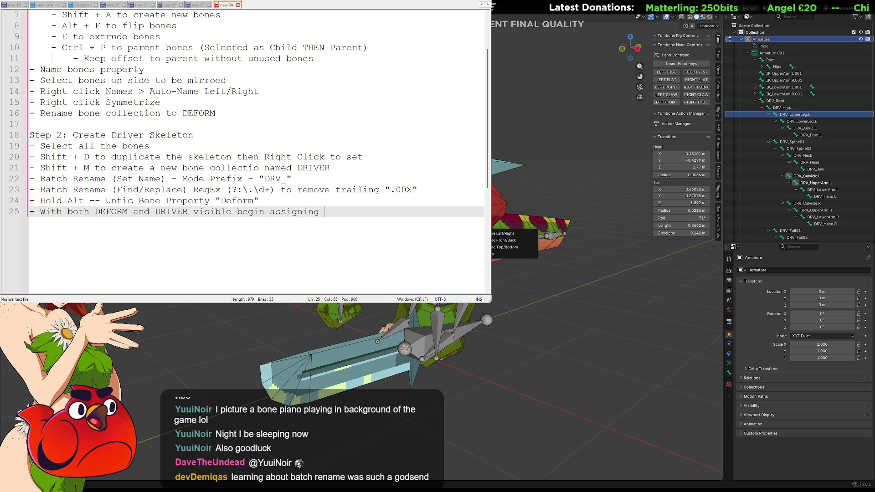
{"action": "type", "text": "constraints"}
{"action": "key", "text": "Return"}
{"action": "type", "text": "-"}
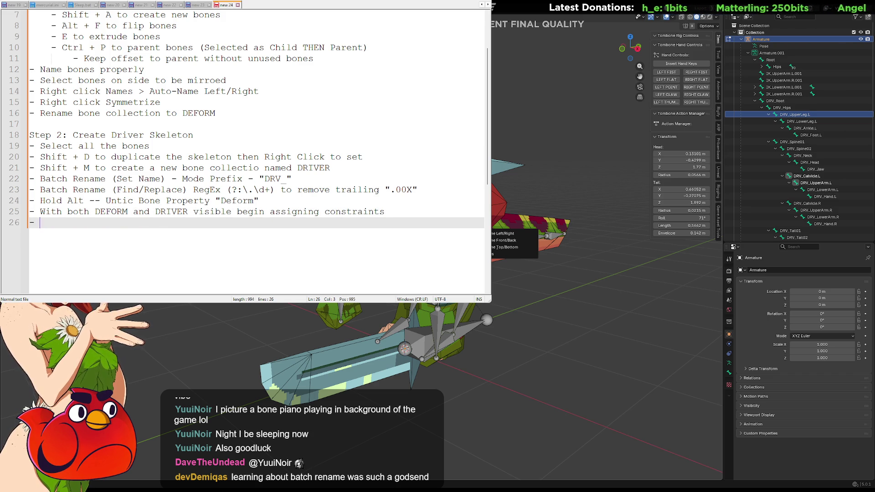
{"action": "type", "text": "Select "}
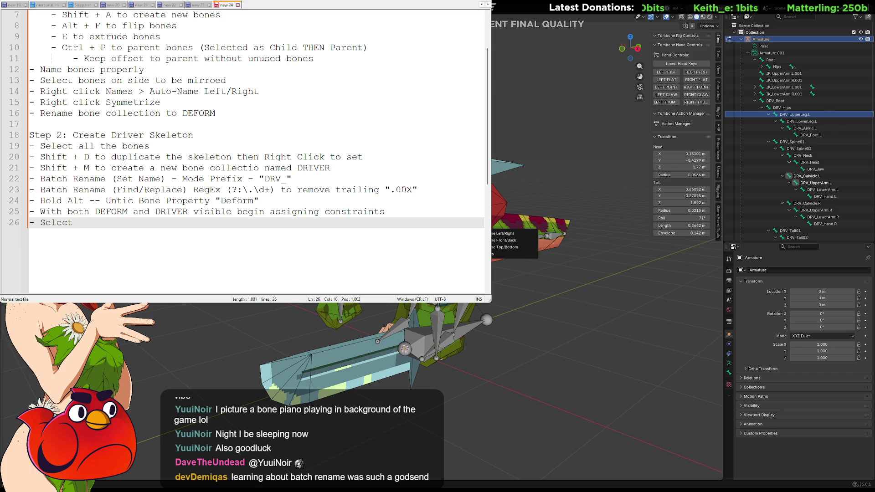
{"action": "type", "text": "Driver"}
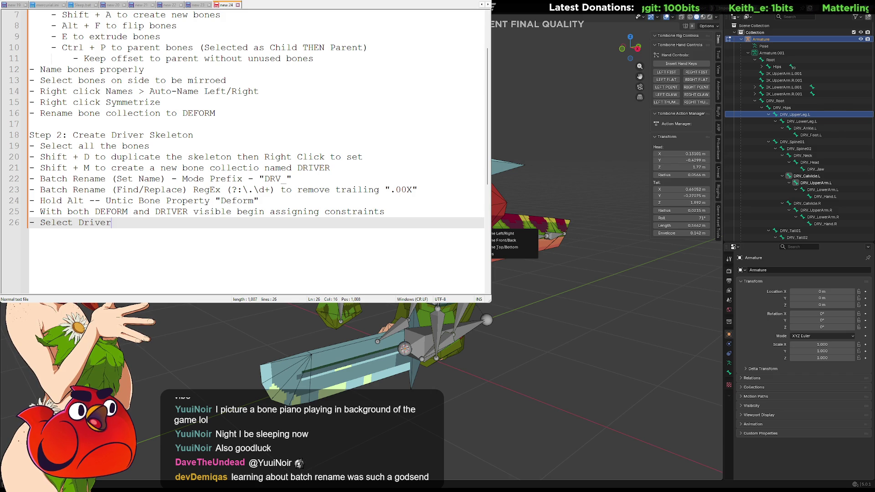
Complete the bullet as 'Select DRV bone then target deform bone'.
{"action": "key", "text": "BackSpace"}
{"action": "key", "text": "BackSpace"}
{"action": "key", "text": "BackSpace"}
{"action": "key", "text": "BackSpace"}
{"action": "type", "text": "RV"}
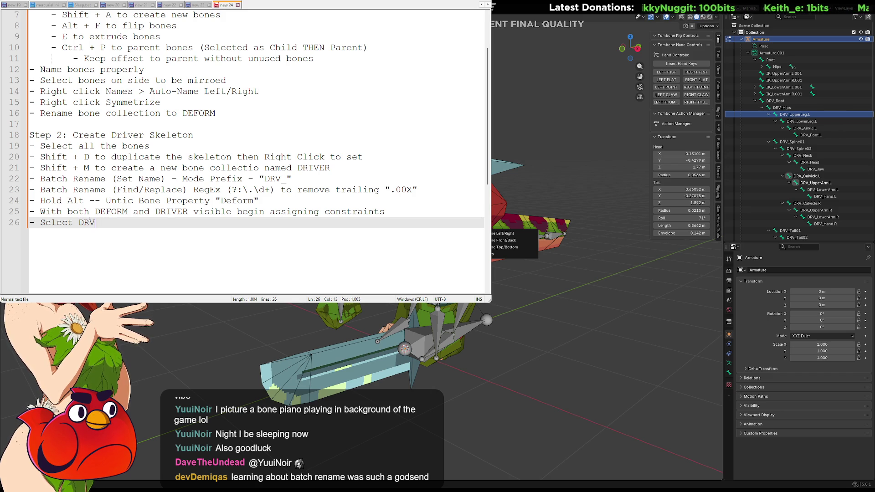
{"action": "key", "text": "BackSpace"}
{"action": "type", "text": "bopes"}
{"action": "key", "text": "BackSpace"}
{"action": "key", "text": "BackSpace"}
{"action": "key", "text": "BackSpace"}
{"action": "type", "text": "ne then "}
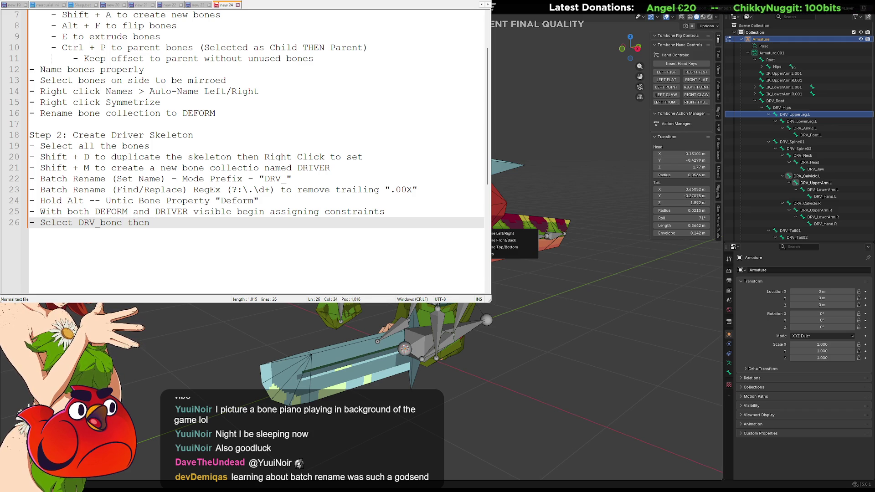
{"action": "type", "text": "target f"}
{"action": "type", "text": "deform bone"}
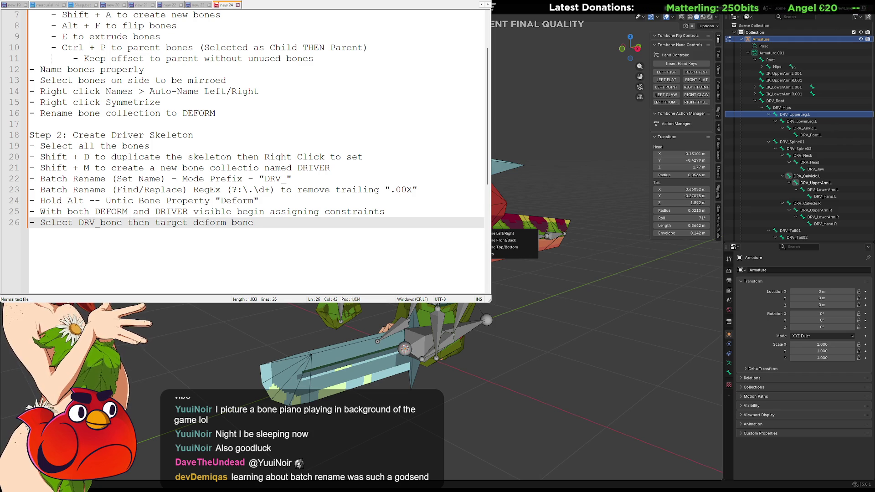
Add a new note line reading '- Ctrl + Shift + C "Copy Transforms"'.
{"action": "key", "text": "Return"}
{"action": "type", "text": "- "}
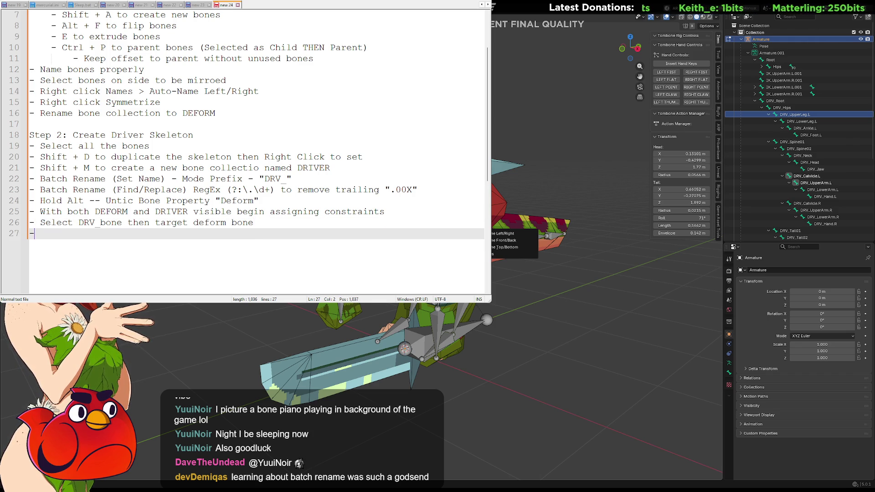
{"action": "type", "text": "Ctrl + Shift + C"}
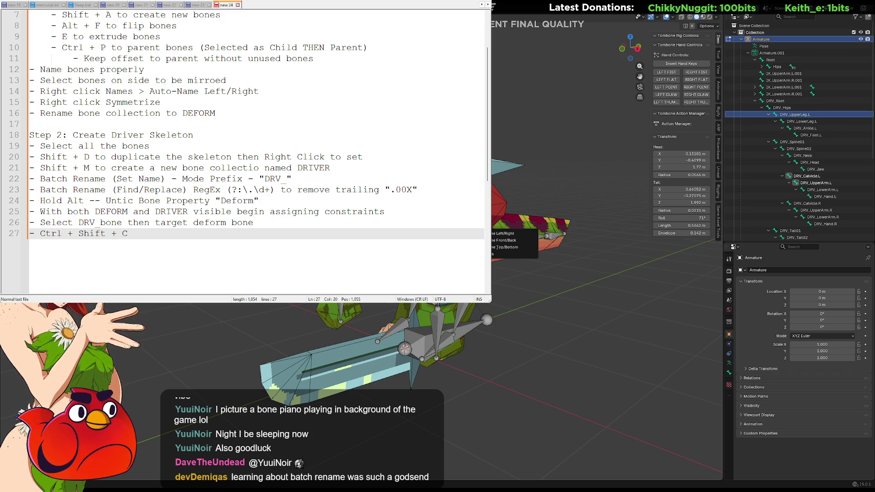
{"action": "type", "text": "Cop"}
{"action": "key", "text": "BackSpace"}
{"action": "key", "text": "BackSpace"}
{"action": "key", "text": "BackSpace"}
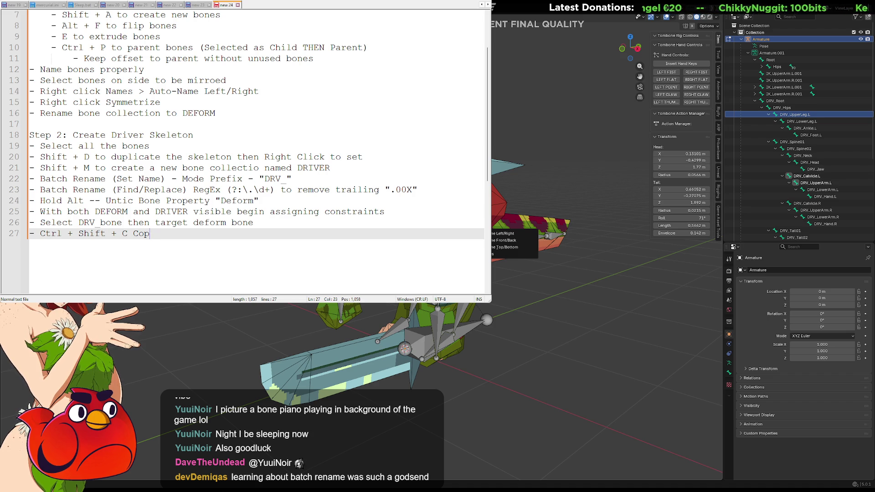
{"action": "type", "text": ">"}
{"action": "key", "text": "BackSpace"}
{"action": "key", "text": "BackSpace"}
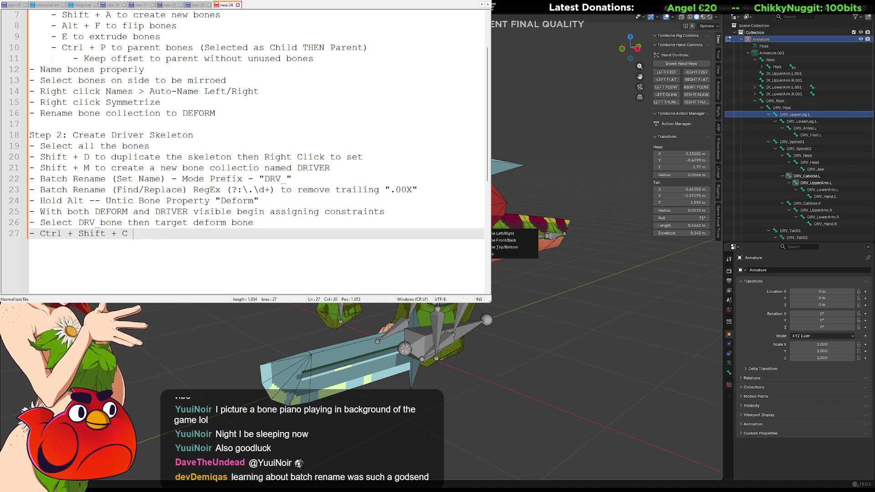
{"action": "type", "text": "\""}
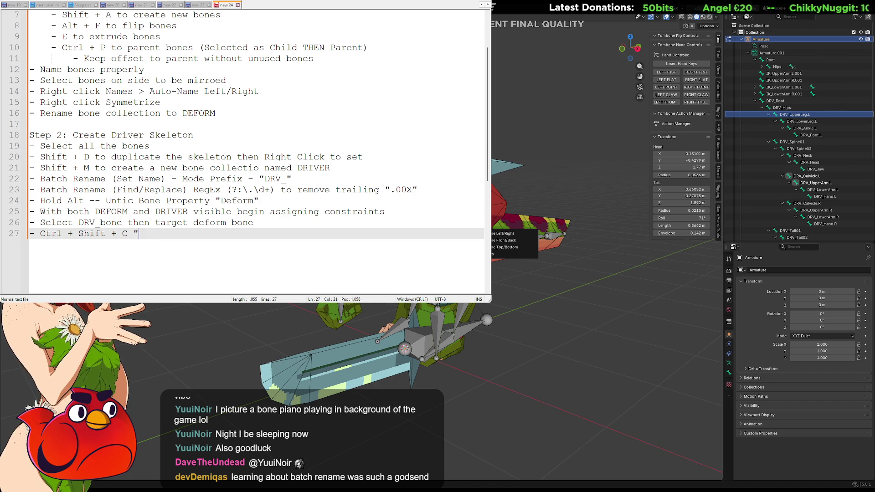
{"action": "type", "text": "Copy Transforms\""}
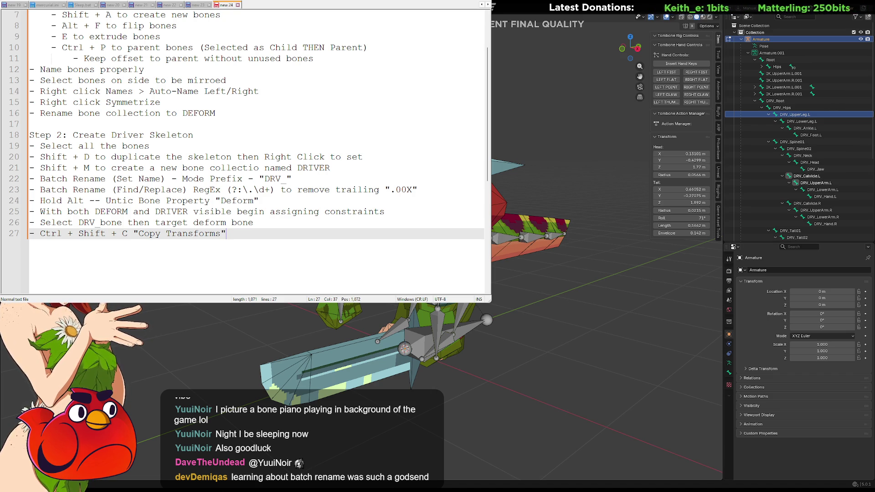
{"action": "key", "text": "alt+Tab"}
Switch the rig into Pose Mode and test-move the DRV_Hips bone, cancelling the move.
{"action": "middle_click_drag", "start_coordinate": [382, 271], "coordinate": [405, 268]}
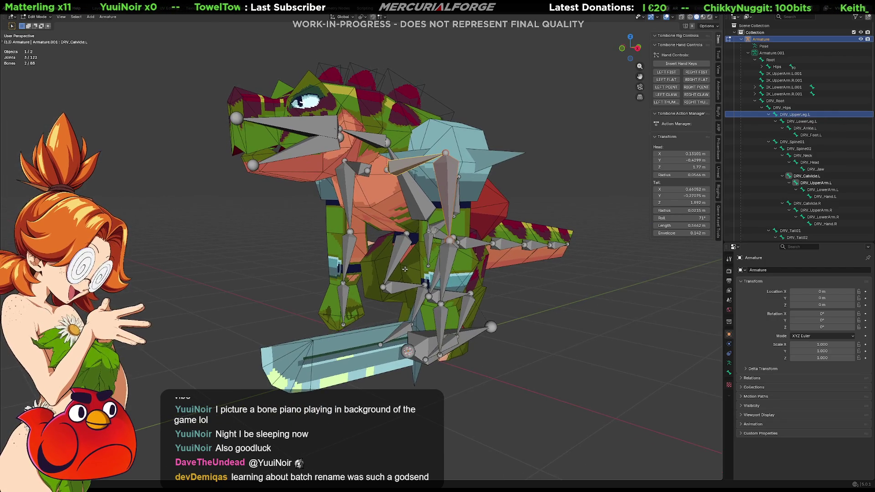
{"action": "key", "text": "ctrl+Tab"}
{"action": "left_click", "coordinate": [532, 284]}
{"action": "scroll", "coordinate": [532, 285], "scroll_direction": "up", "scroll_amount": 3}
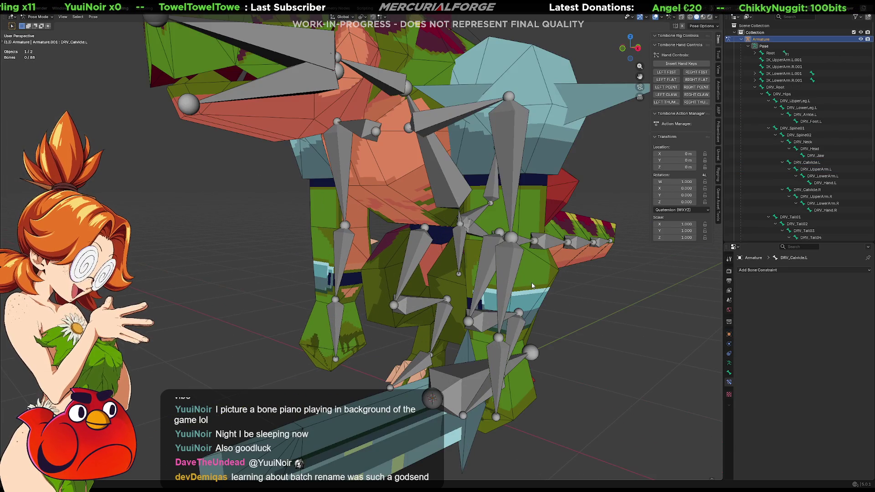
{"action": "left_click", "coordinate": [462, 250]}
{"action": "key", "text": "space"}
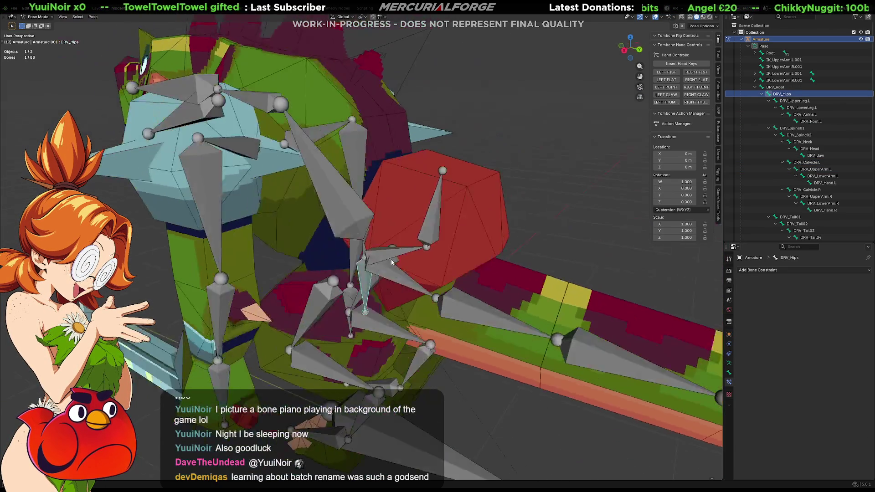
{"action": "key", "text": "Escape"}
{"action": "scroll", "coordinate": [460, 250], "scroll_direction": "up", "scroll_amount": 1}
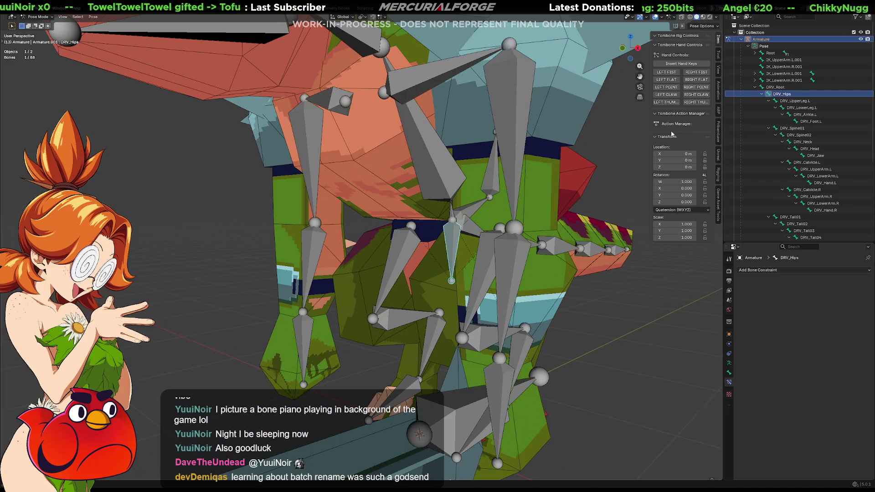
{"action": "left_click", "coordinate": [755, 88]}
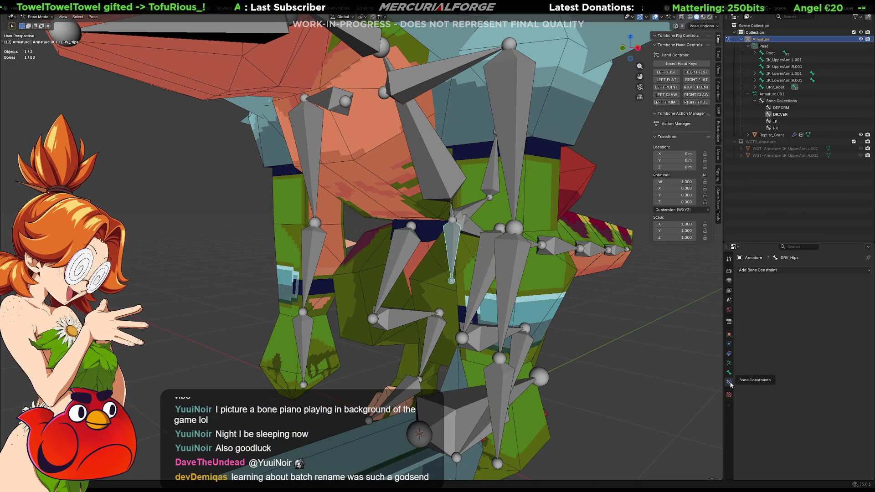
{"action": "left_click", "coordinate": [728, 363]}
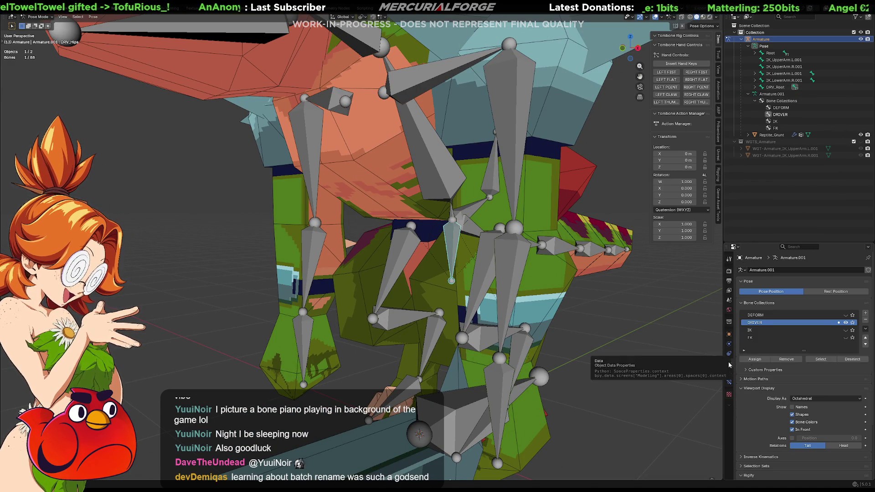
Select the DRV_Tail02 and Tail02 bones, then test-rotate DRV_Tail02 and cancel.
{"action": "middle_click_drag", "start_coordinate": [492, 234], "coordinate": [347, 244]}
{"action": "left_click", "coordinate": [367, 255]}
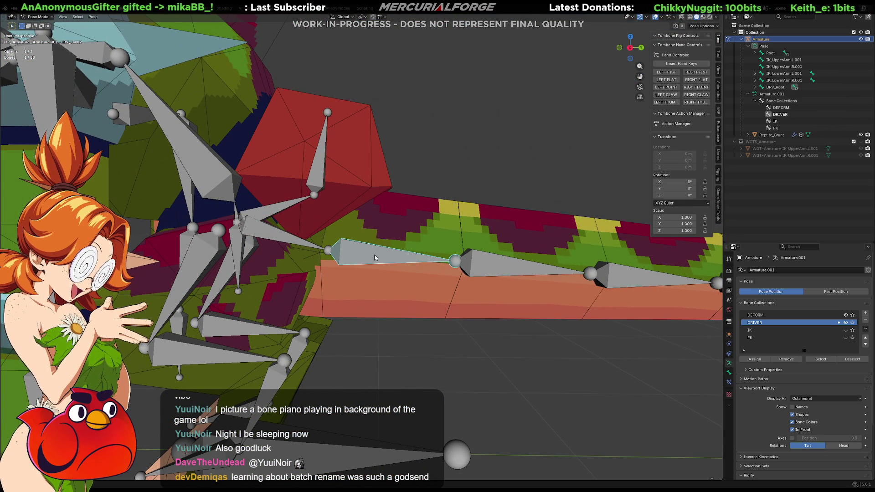
{"action": "left_click", "coordinate": [374, 255], "text": "shift"}
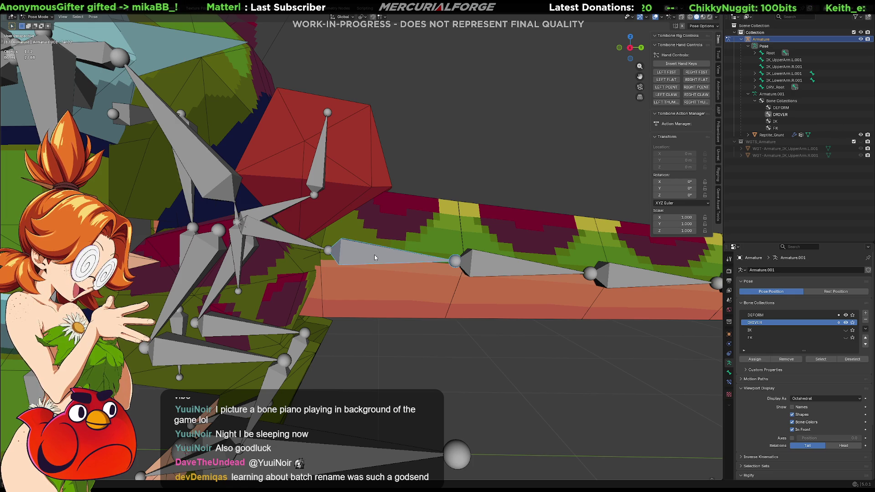
{"action": "key", "text": "ctrl+shift+c"}
{"action": "key", "text": "Escape"}
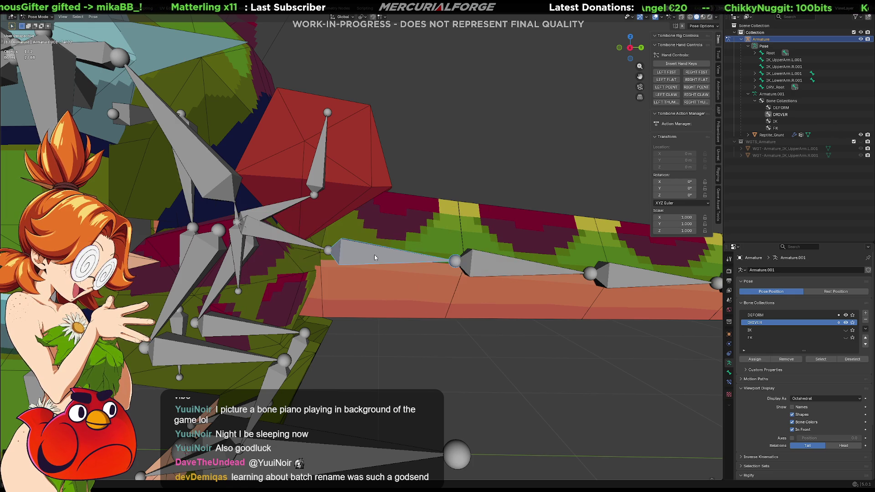
{"action": "left_click", "coordinate": [386, 256]}
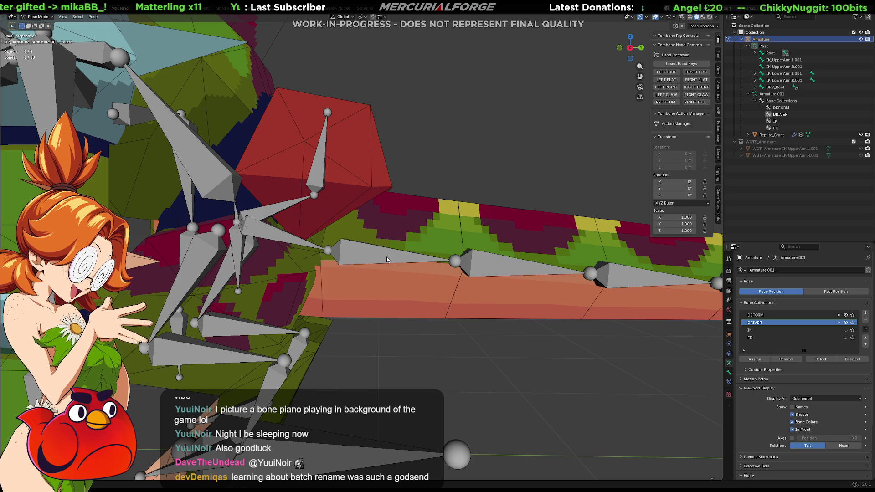
{"action": "key", "text": "r"}
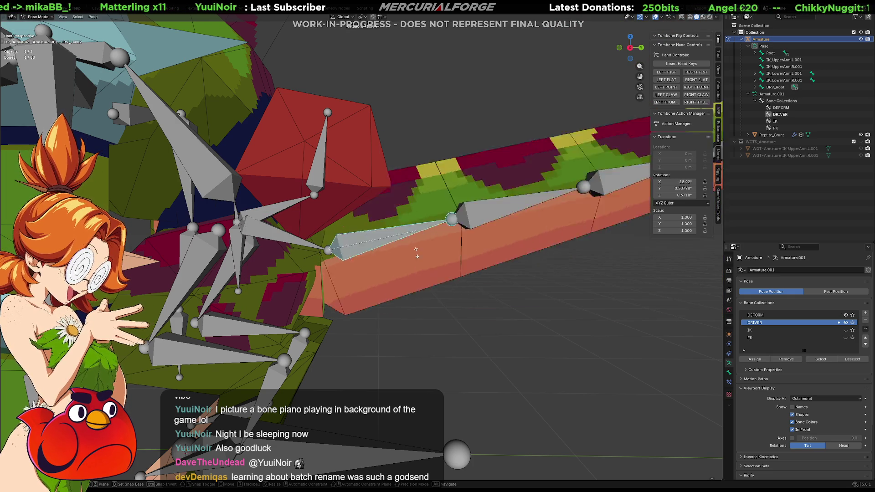
{"action": "right_click", "coordinate": [421, 257]}
{"action": "middle_click_drag", "start_coordinate": [421, 256], "coordinate": [302, 247], "text": "shift"}
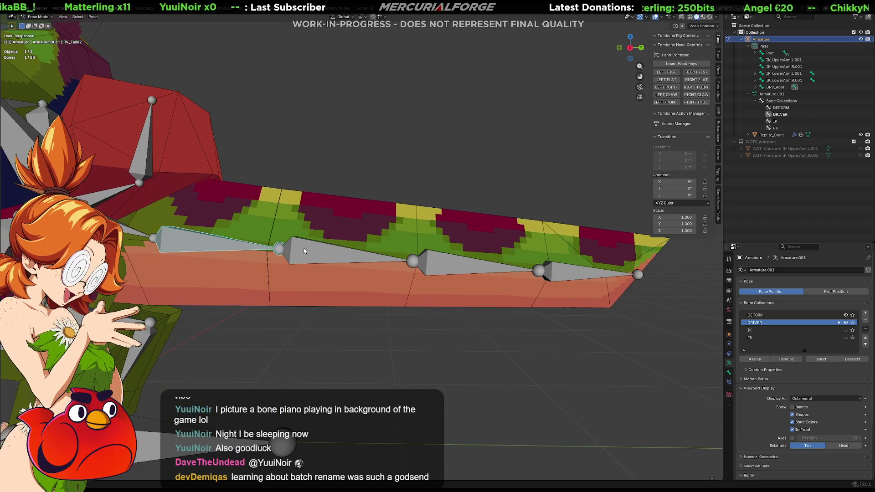
Bend the tail upward with the Tail03 bone, then clear its rotation back to rest.
{"action": "left_click", "coordinate": [323, 253]}
{"action": "left_click", "coordinate": [322, 254]}
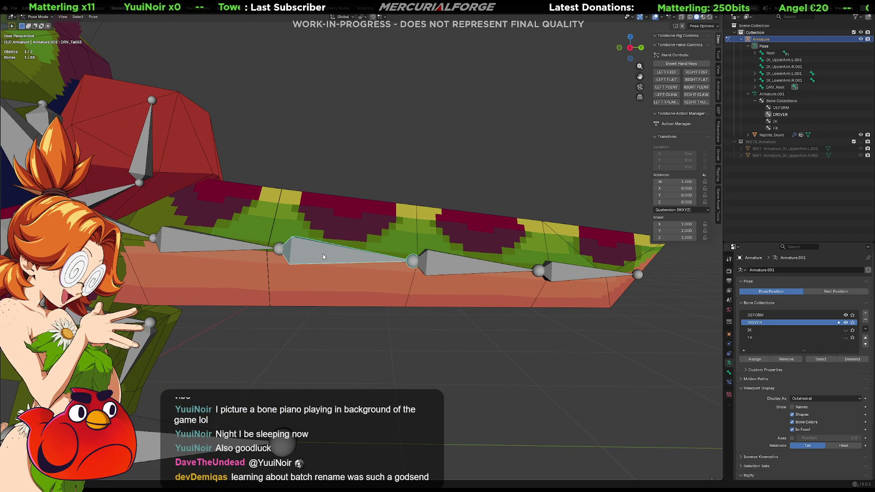
{"action": "left_click", "coordinate": [323, 253], "text": "shift"}
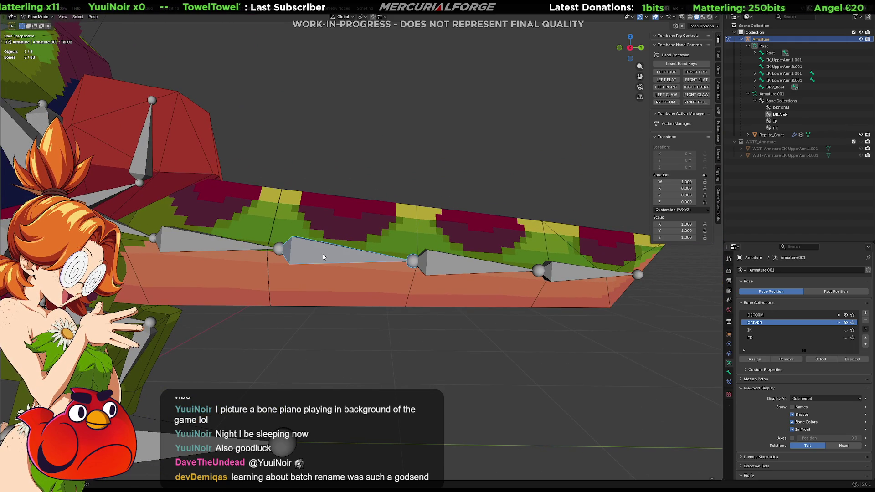
{"action": "left_click", "coordinate": [323, 253]}
{"action": "key", "text": "r"}
{"action": "left_click", "coordinate": [324, 239]}
{"action": "key", "text": "alt+r"}
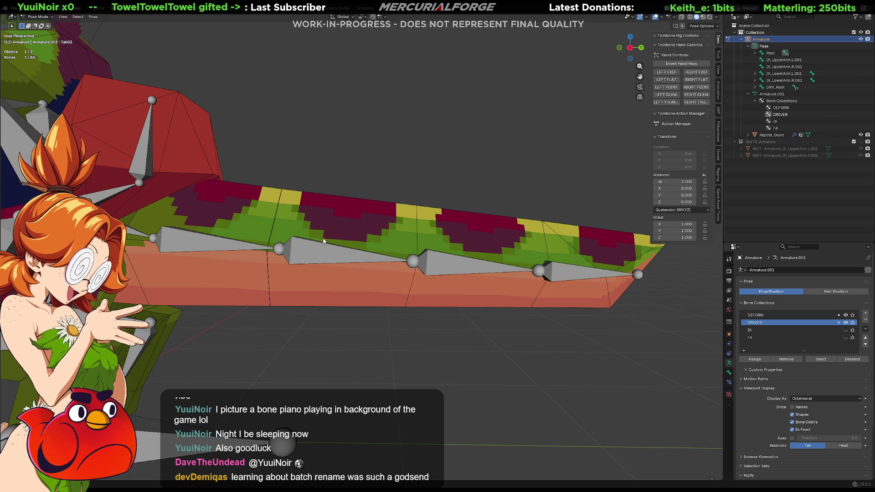
Select the DRV_Tail03 driver bone together with the Tail03 deform bone.
{"action": "left_click", "coordinate": [333, 259]}
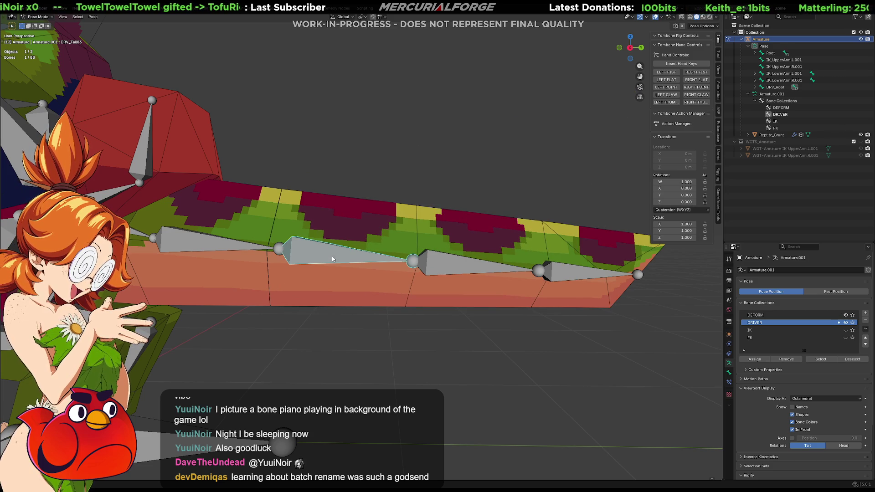
{"action": "left_click", "coordinate": [332, 258], "text": "shift"}
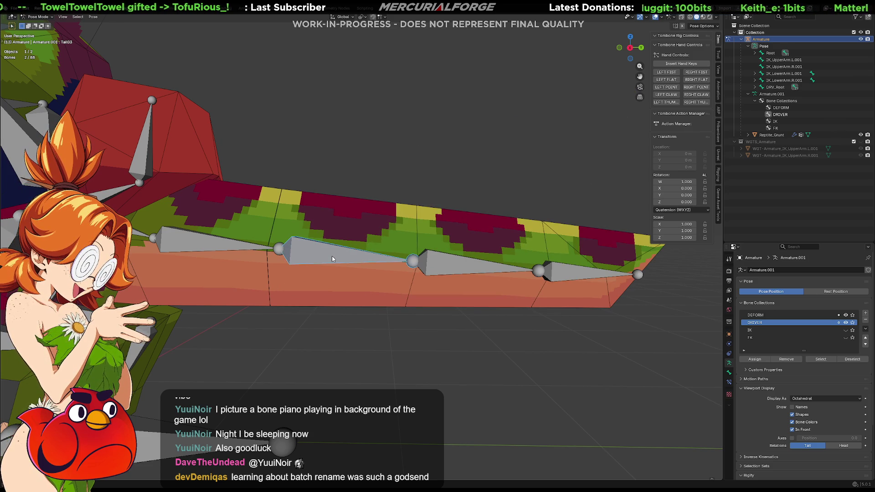
{"action": "key", "text": "shift+ctrl+c"}
{"action": "left_click", "coordinate": [333, 257]}
Inspect Tail04's bone constraints, then test-rotate DRV_Tail04 and cancel.
{"action": "left_click", "coordinate": [441, 264]}
{"action": "left_click", "coordinate": [455, 267]}
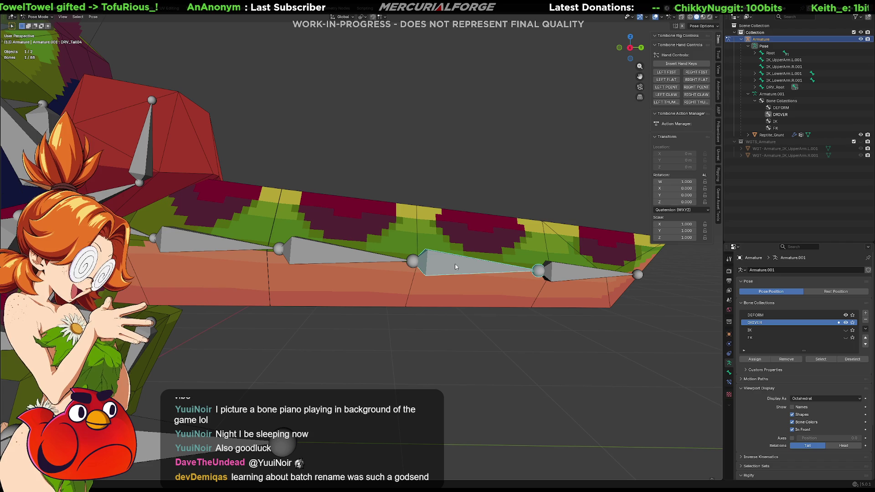
{"action": "left_click", "coordinate": [455, 267], "text": "shift"}
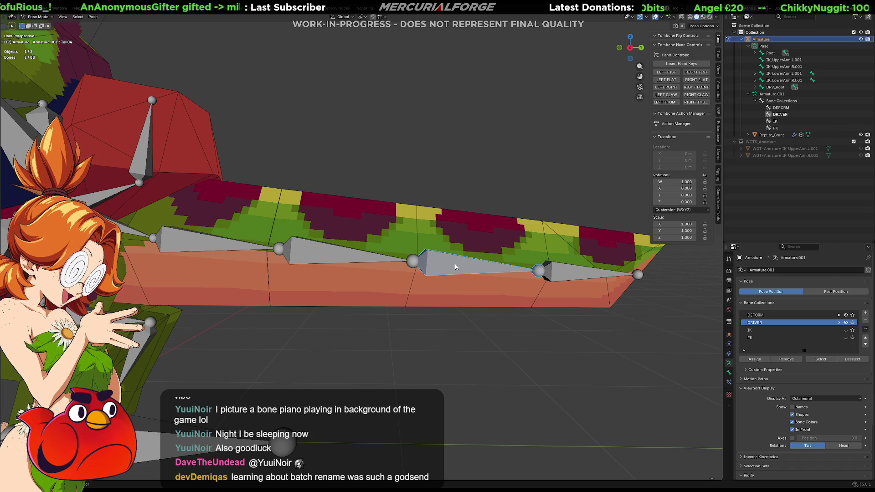
{"action": "middle_click_drag", "start_coordinate": [455, 267], "coordinate": [412, 266], "text": "shift"}
{"action": "left_click", "coordinate": [729, 373]}
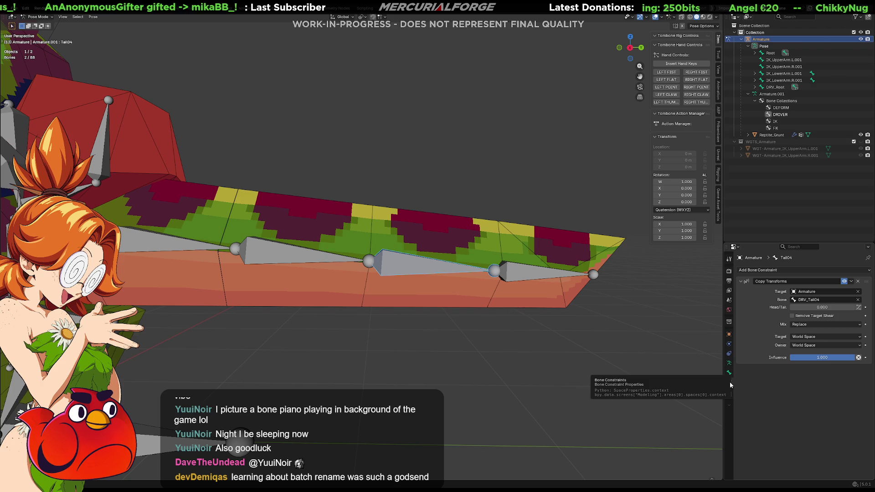
{"action": "left_click", "coordinate": [405, 267]}
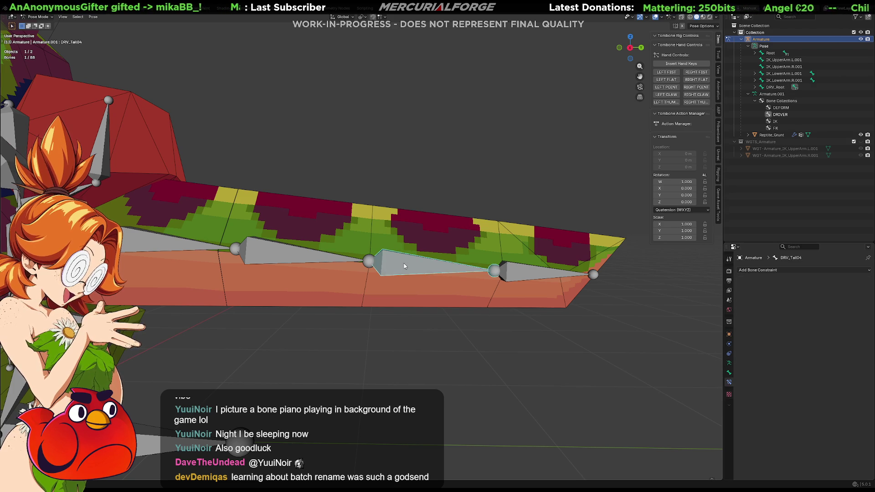
{"action": "key", "text": "r"}
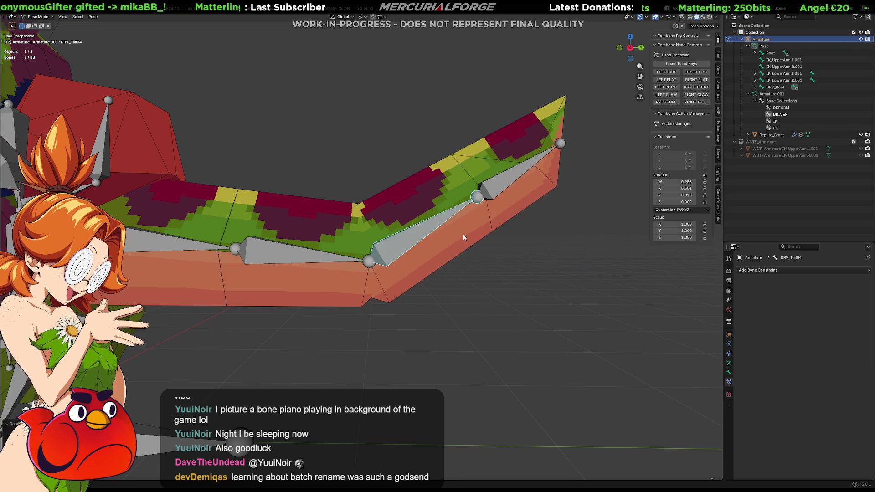
{"action": "key", "text": "Escape"}
Bend the tail tip upward with the Tail05 bone, then undo the rotation.
{"action": "left_click", "coordinate": [520, 277]}
{"action": "left_click", "coordinate": [521, 276]}
{"action": "left_click", "coordinate": [521, 276]}
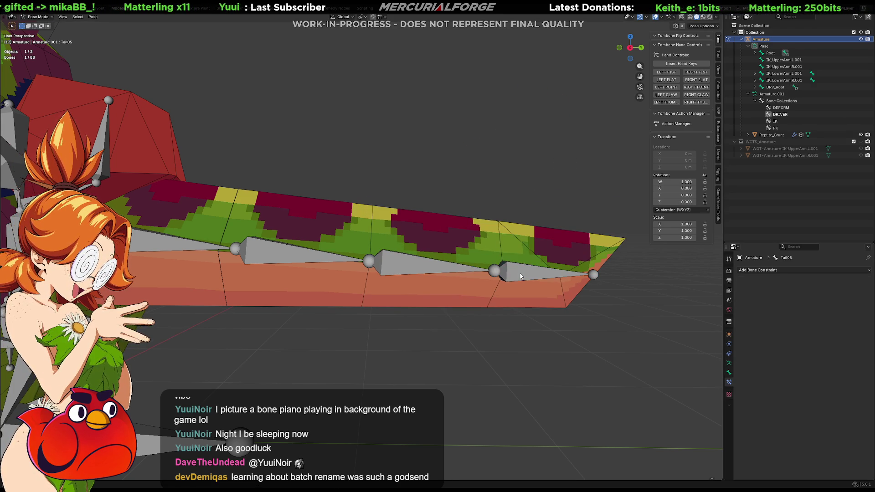
{"action": "key", "text": "r"}
{"action": "left_click", "coordinate": [523, 261]}
{"action": "key", "text": "ctrl+z"}
Test-rotate the tail tip again, cancel, and select DRV_Tail05 with the tail viewed side-on.
{"action": "left_click", "coordinate": [521, 274]}
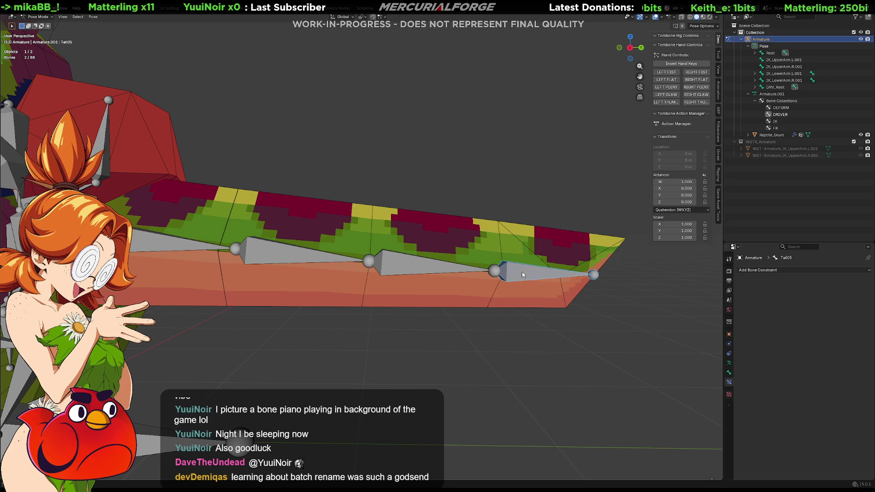
{"action": "left_click", "coordinate": [523, 276]}
{"action": "left_click", "coordinate": [522, 276]}
{"action": "left_click", "coordinate": [522, 276], "text": "shift"}
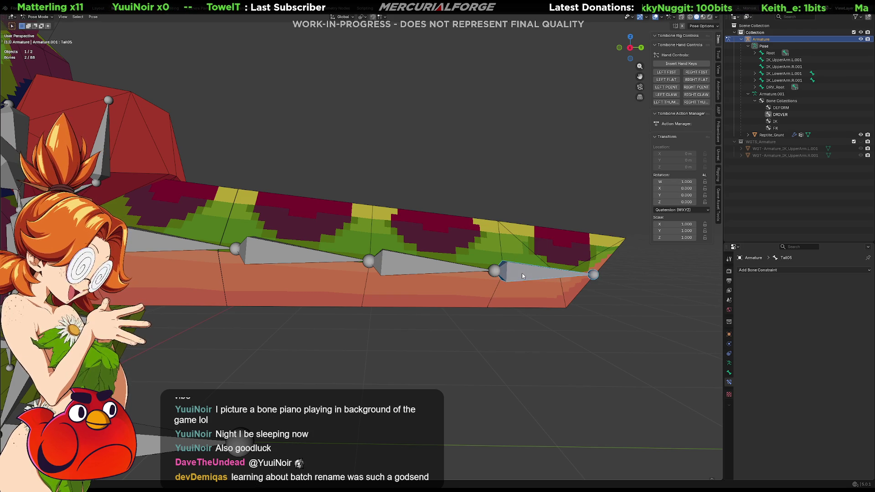
{"action": "key", "text": "r"}
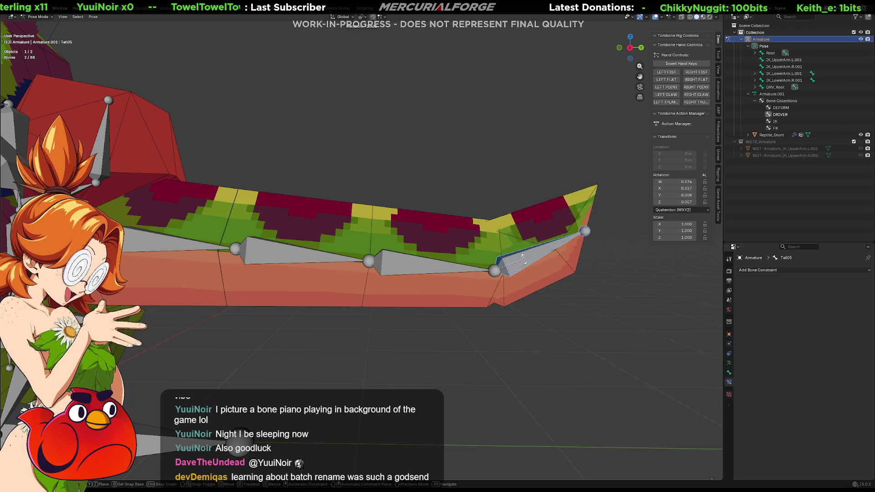
{"action": "key", "text": "Escape"}
{"action": "left_click", "coordinate": [523, 328]}
{"action": "scroll", "coordinate": [523, 327], "scroll_direction": "down", "scroll_amount": 3}
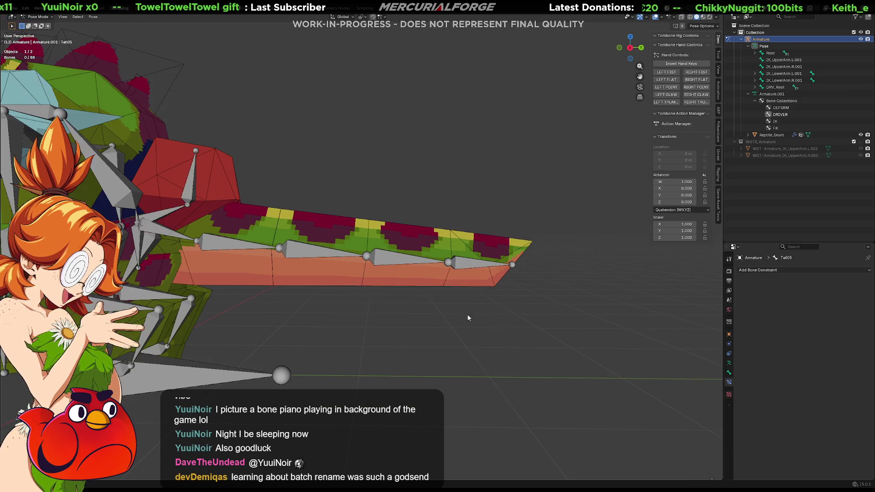
{"action": "left_click", "coordinate": [518, 272]}
{"action": "mouse_move", "coordinate": [519, 271]}
{"action": "middle_mouse_down"}
{"action": "mouse_move", "coordinate": [490, 297]}
{"action": "mouse_move", "coordinate": [443, 278]}
{"action": "mouse_move", "coordinate": [451, 288]}
{"action": "mouse_move", "coordinate": [487, 288]}
{"action": "middle_mouse_up"}
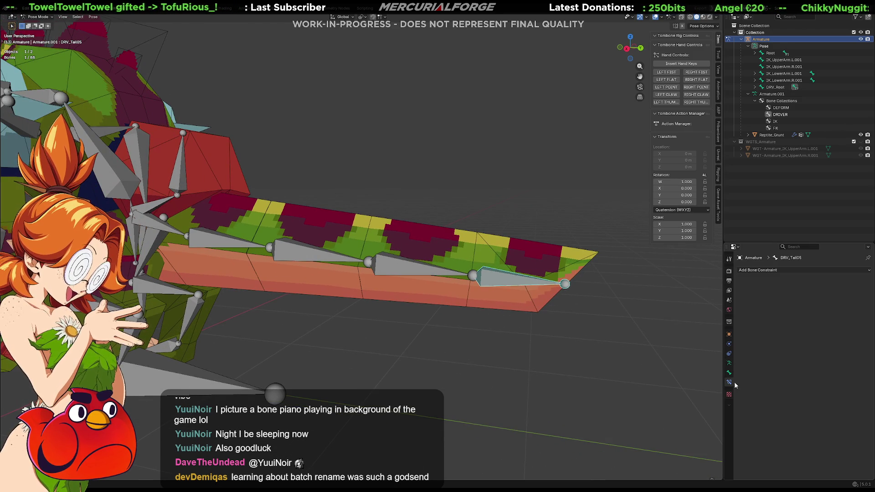
Create a Chest-shaped Bone Widget on DRV_Tail05 and open WGT-Armature_DRV_Tail05 for editing.
{"action": "left_click", "coordinate": [719, 174]}
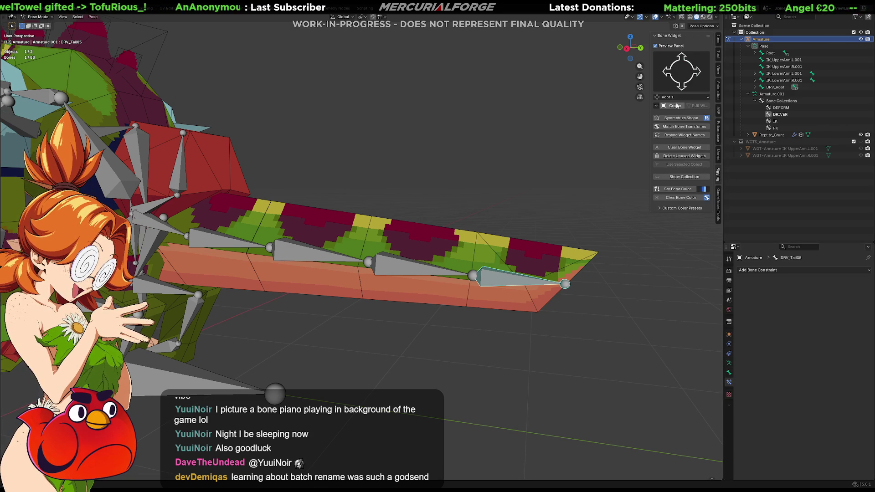
{"action": "left_click", "coordinate": [668, 64]}
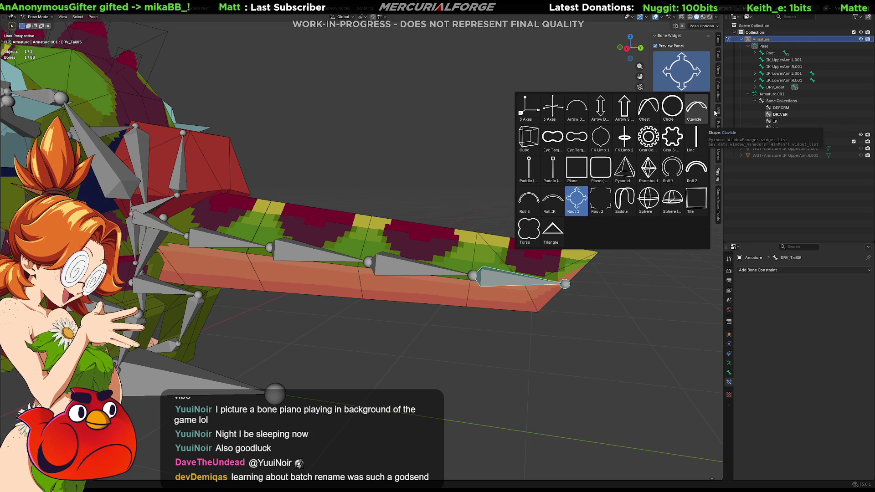
{"action": "left_click", "coordinate": [648, 109]}
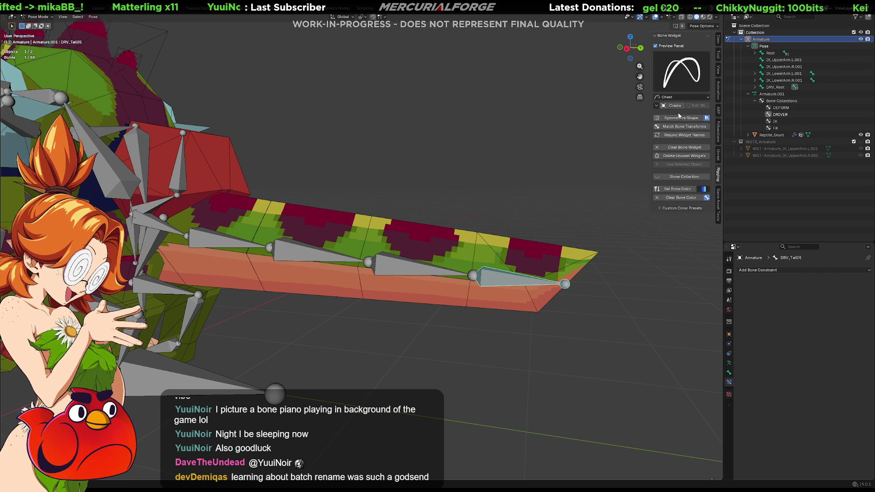
{"action": "left_click", "coordinate": [673, 106]}
{"action": "scroll", "coordinate": [579, 288], "scroll_direction": "down", "scroll_amount": 5}
{"action": "middle_click_drag", "start_coordinate": [527, 288], "coordinate": [523, 290]}
{"action": "scroll", "coordinate": [523, 291], "scroll_direction": "up", "scroll_amount": 5}
{"action": "middle_click_drag", "start_coordinate": [584, 296], "coordinate": [514, 282], "text": "shift"}
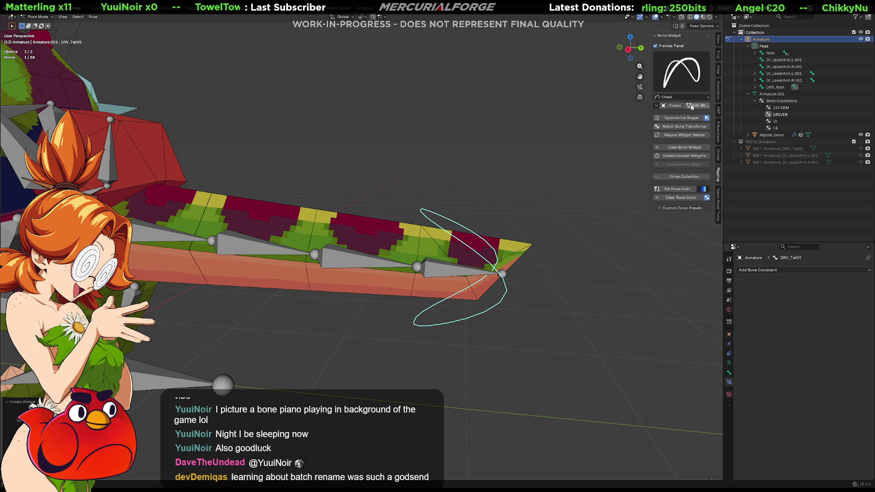
{"action": "left_click", "coordinate": [692, 106]}
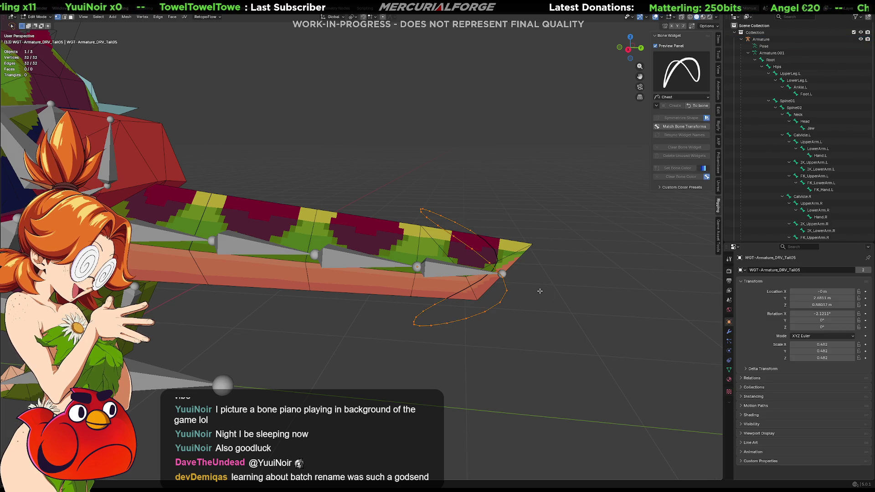
Rotate the widget 90° on X and 180° on Z, then narrow it along Y.
{"action": "key", "text": "r"}
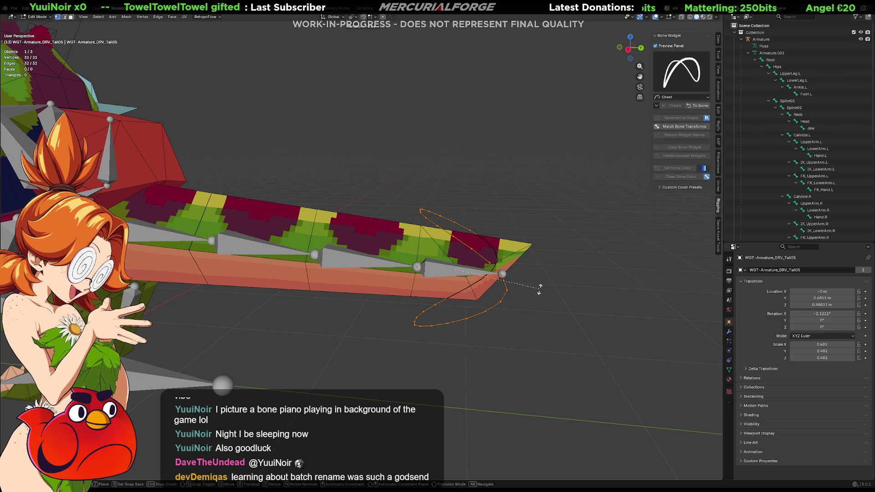
{"action": "key", "text": "x"}
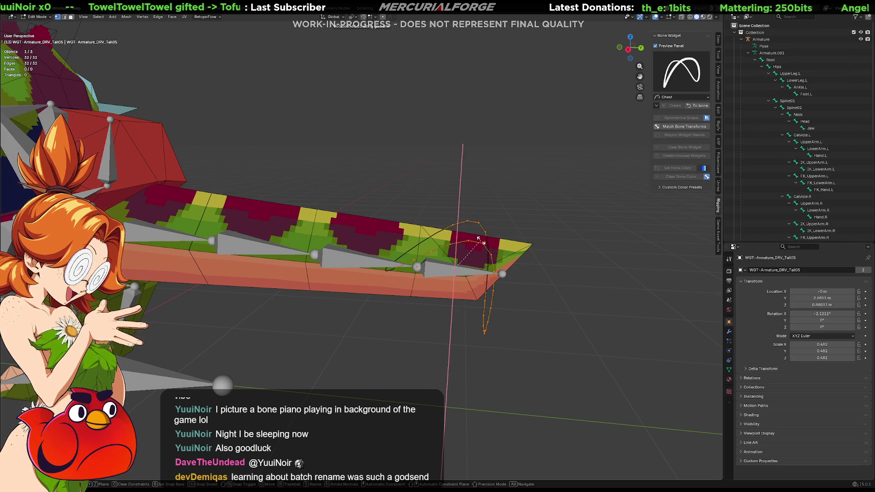
{"action": "type", "text": "90x"}
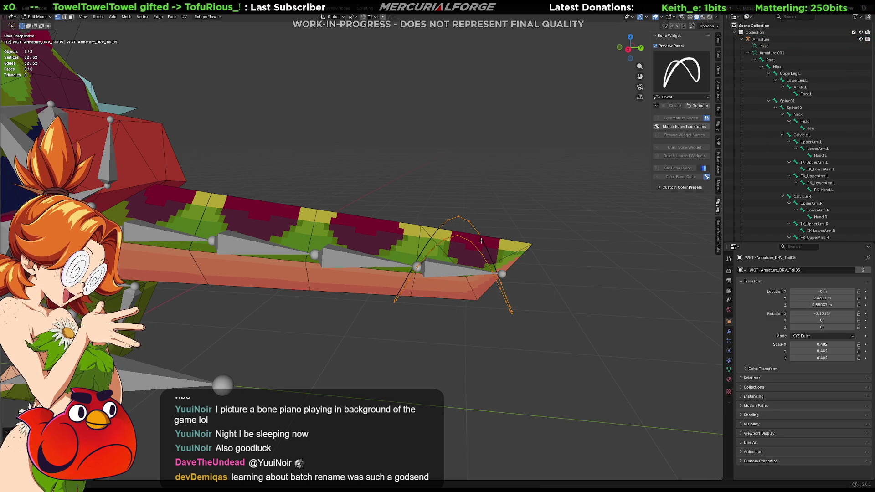
{"action": "type", "text": "z180"}
{"action": "key", "text": "Return"}
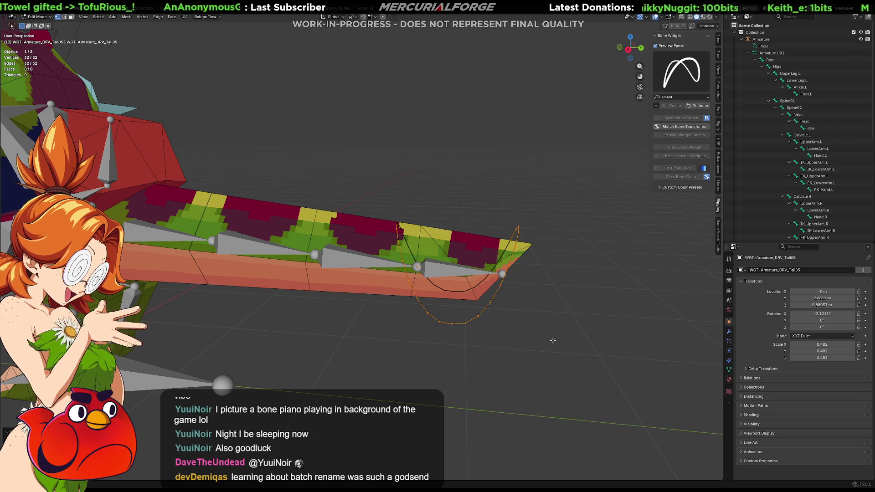
{"action": "key", "text": "s"}
{"action": "key", "text": "x"}
{"action": "key", "text": "y"}
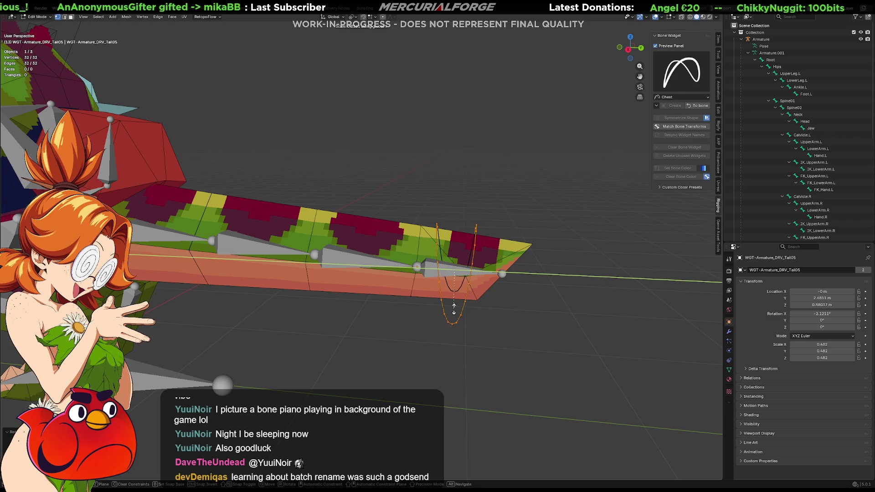
{"action": "left_click", "coordinate": [454, 309]}
Raise the widget along Z so it sits above the tail tip.
{"action": "key", "text": "s"}
{"action": "key", "text": "z"}
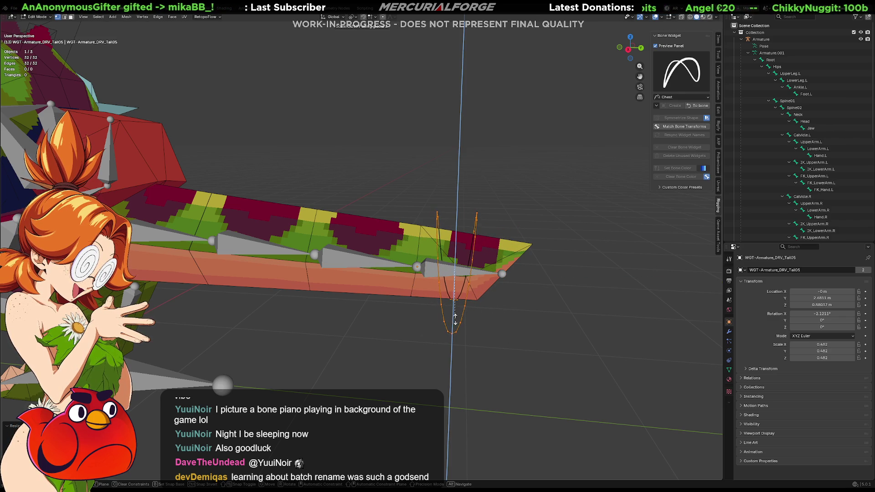
{"action": "key", "text": "g"}
{"action": "key", "text": "z"}
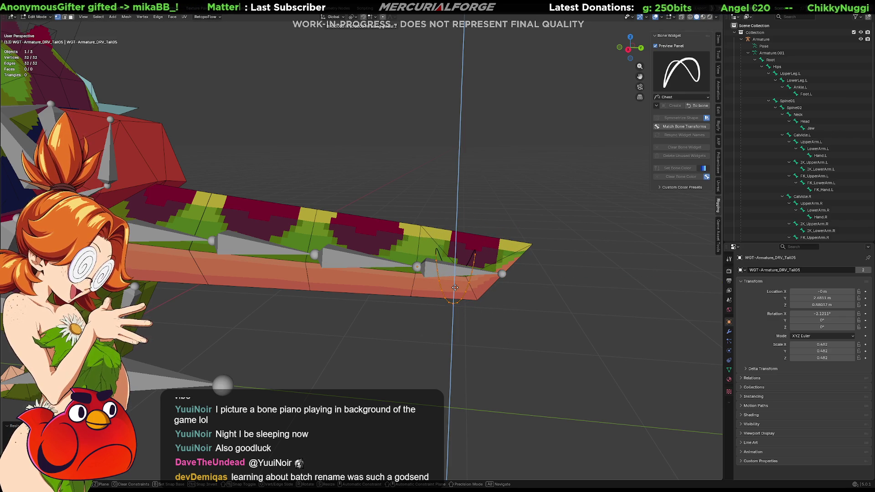
{"action": "left_click", "coordinate": [461, 253]}
{"action": "middle_click_drag", "start_coordinate": [461, 254], "coordinate": [450, 255]}
Adjust the widget's tilt with two small X-axis rotations.
{"action": "key", "text": "r"}
{"action": "key", "text": "x"}
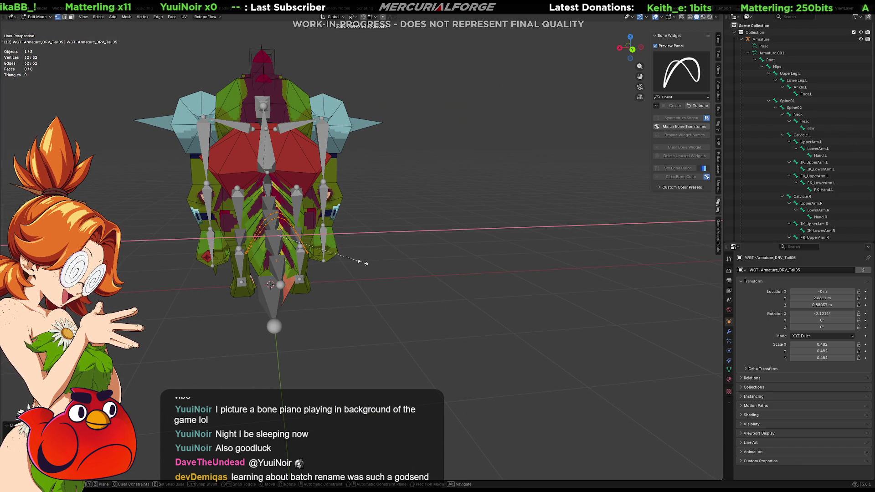
{"action": "left_click", "coordinate": [385, 263]}
{"action": "middle_click_drag", "start_coordinate": [386, 262], "coordinate": [452, 258]}
{"action": "key", "text": "r"}
{"action": "key", "text": "x"}
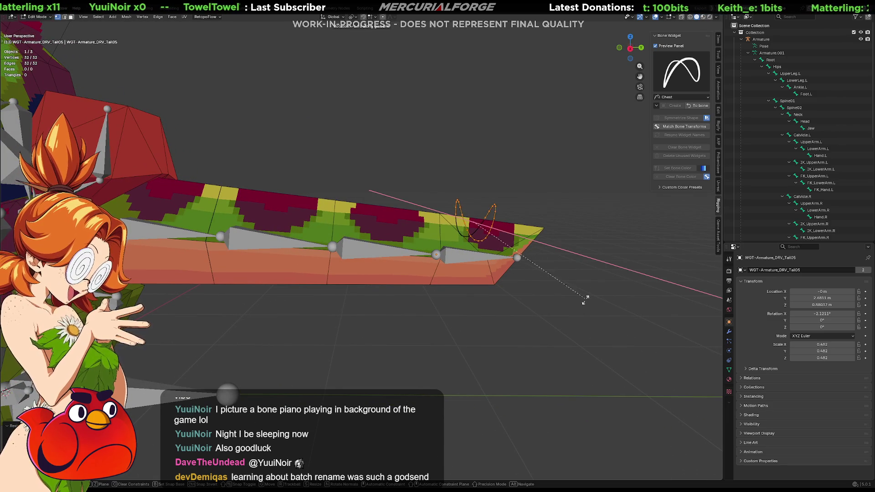
{"action": "left_click", "coordinate": [585, 307]}
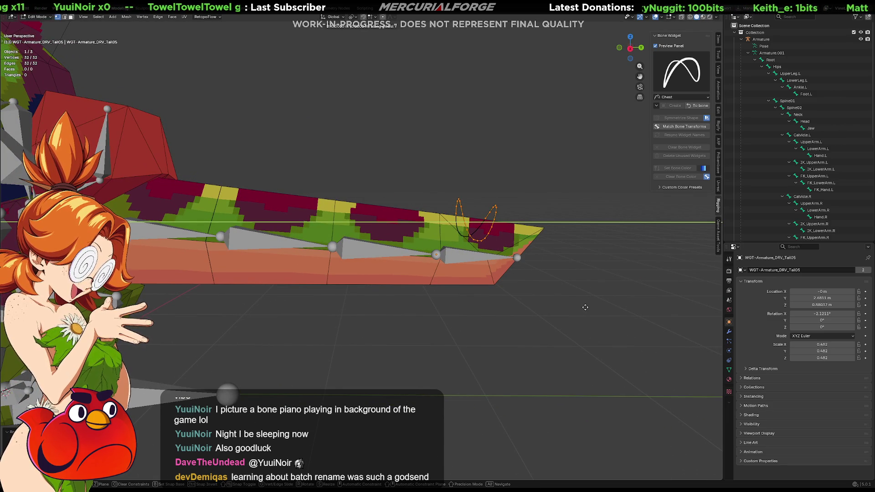
Deselect the widget vertices, return to Object Mode and select the armature.
{"action": "middle_click_drag", "start_coordinate": [601, 273], "coordinate": [589, 279]}
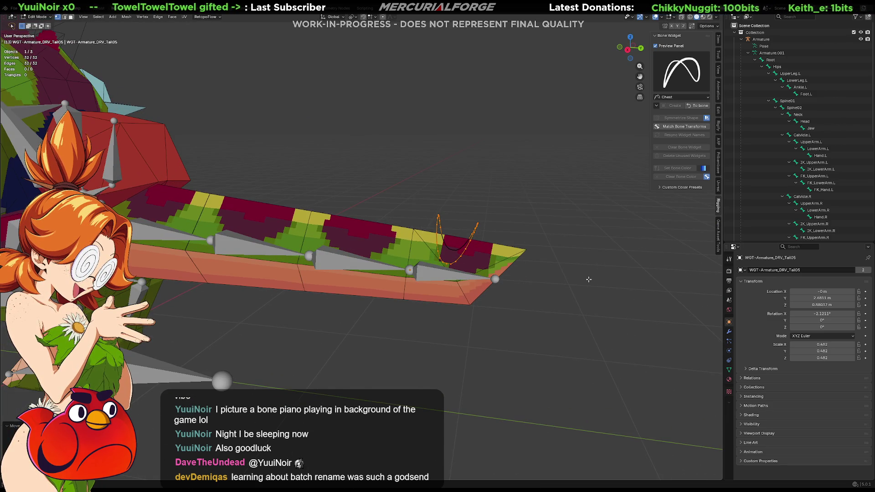
{"action": "key", "text": "alt+a"}
{"action": "key", "text": "Tab"}
{"action": "left_click", "coordinate": [476, 231]}
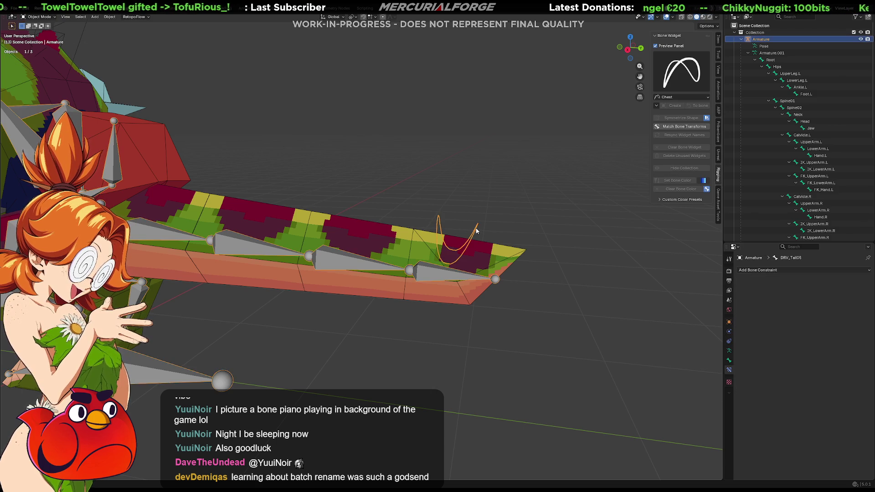
Enter Pose Mode on the armature and test-rotate the DRV_Tail05 control.
{"action": "key", "text": "alt+a"}
{"action": "mouse_move", "coordinate": [521, 227]}
{"action": "middle_mouse_down"}
{"action": "mouse_move", "coordinate": [464, 262]}
{"action": "mouse_move", "coordinate": [430, 262]}
{"action": "mouse_move", "coordinate": [436, 256]}
{"action": "middle_mouse_up"}
{"action": "key", "text": "ctrl+z"}
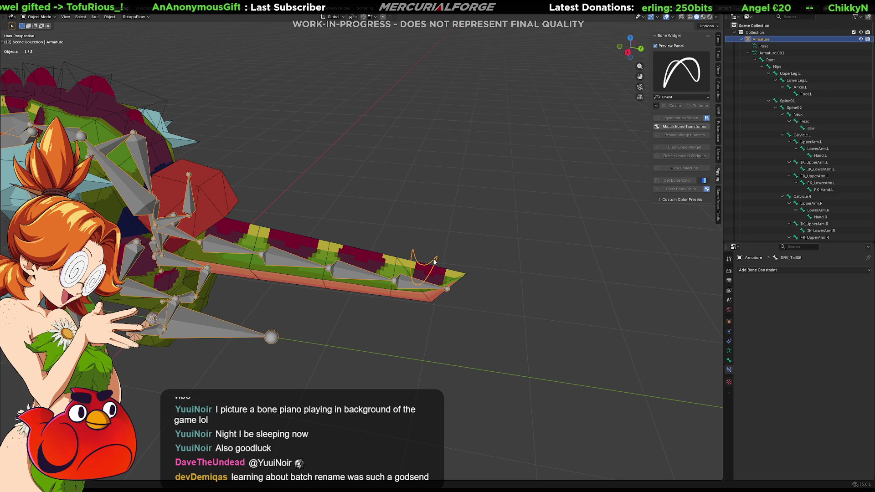
{"action": "key", "text": "ctrl+Tab"}
{"action": "middle_click_drag", "start_coordinate": [458, 275], "coordinate": [499, 261]}
{"action": "key", "text": "r"}
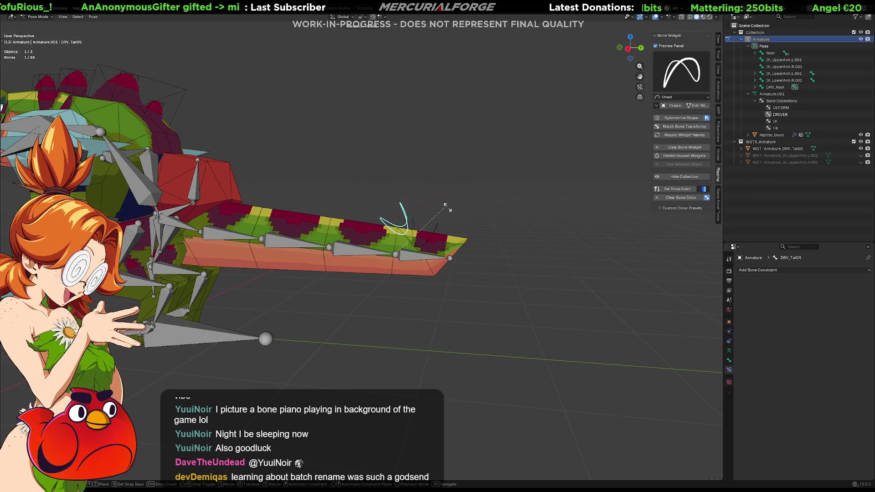
{"action": "left_click", "coordinate": [471, 241]}
Clear DRV_Tail05's test rotation and hide the widgets collection.
{"action": "mouse_move", "coordinate": [477, 246]}
{"action": "middle_mouse_down"}
{"action": "mouse_move", "coordinate": [441, 248]}
{"action": "mouse_move", "coordinate": [453, 244]}
{"action": "middle_mouse_up"}
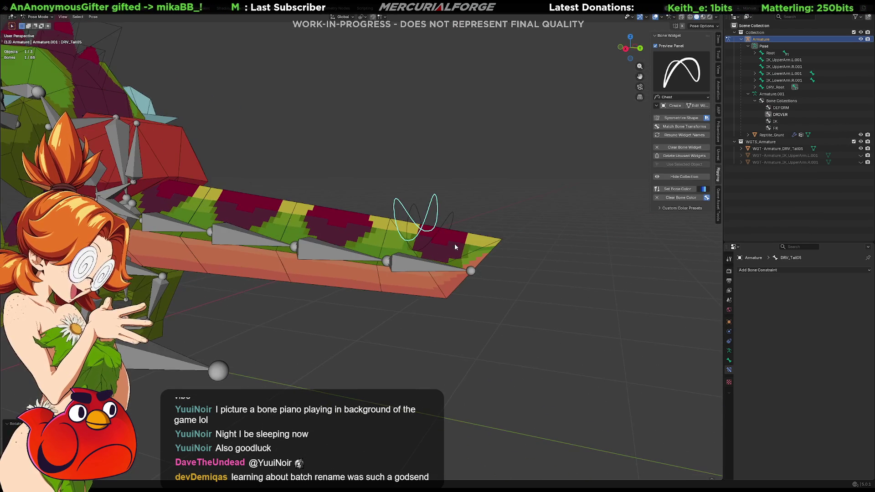
{"action": "left_click", "coordinate": [449, 218]}
{"action": "left_click", "coordinate": [501, 234]}
{"action": "key", "text": "alt+r"}
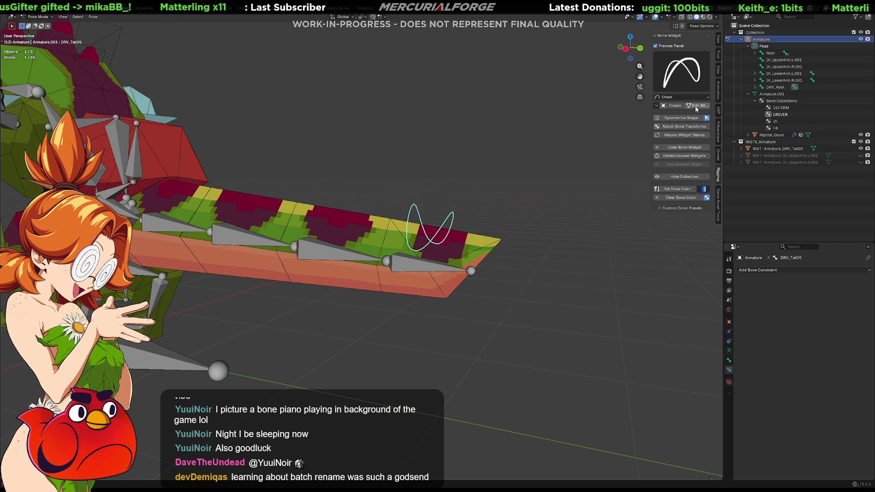
{"action": "left_click", "coordinate": [696, 108]}
{"action": "left_click", "coordinate": [695, 107]}
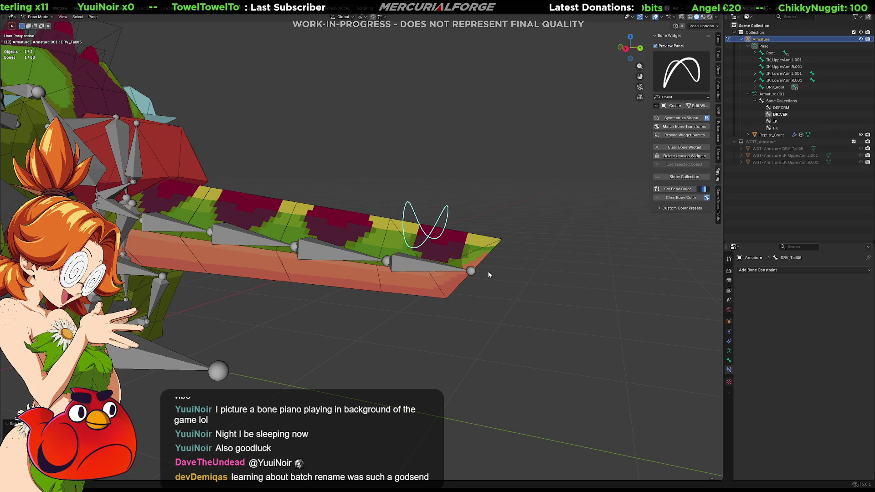
Make Tail05 follow DRV_Tail05 with a Copy Transforms constraint, then test-rotate and cancel.
{"action": "left_click", "coordinate": [433, 269], "text": "shift"}
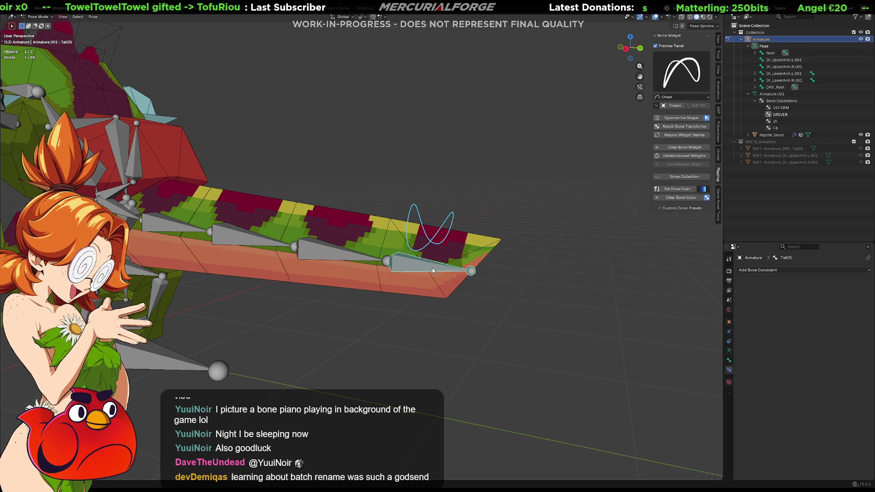
{"action": "key", "text": "ctrl+shift+c"}
{"action": "left_click", "coordinate": [426, 269]}
{"action": "left_click", "coordinate": [448, 212]}
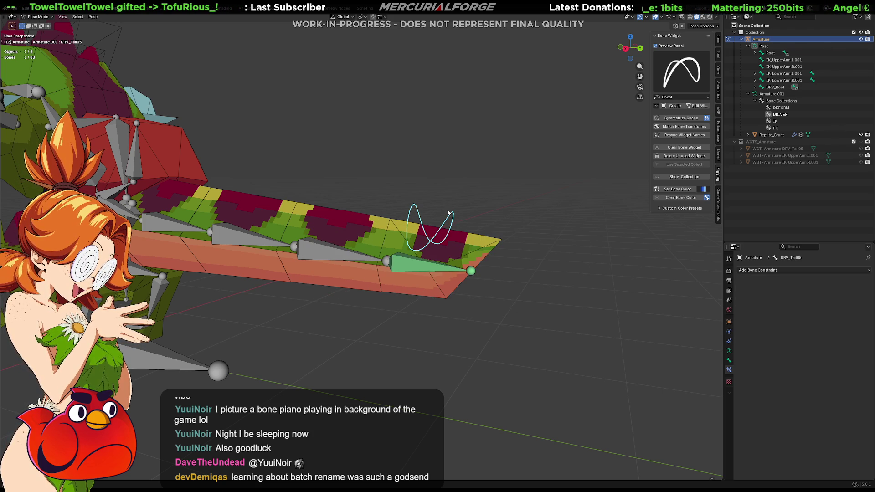
{"action": "key", "text": "r"}
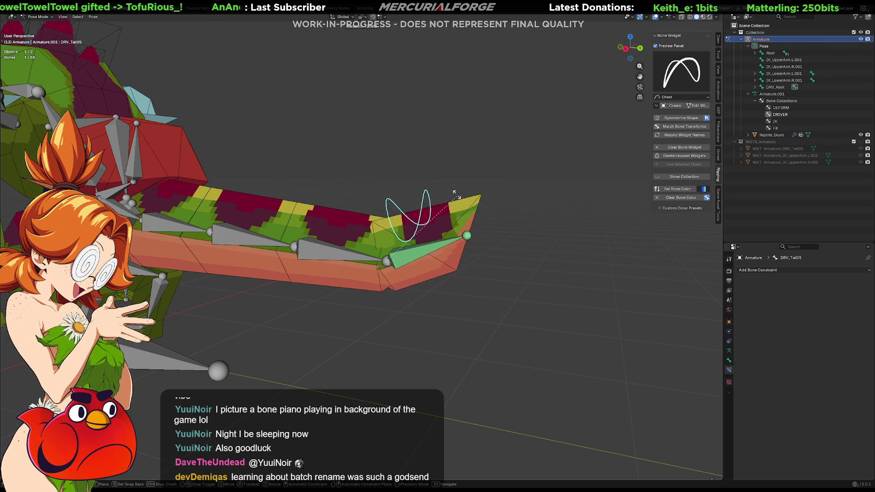
{"action": "right_click", "coordinate": [377, 242]}
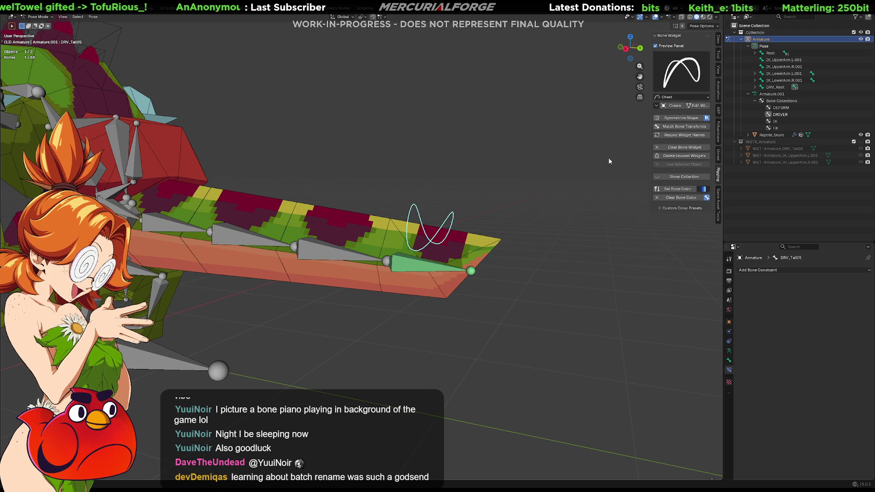
Move the view toward the tail tip and select Tail04 to check its constraint.
{"action": "middle_click_drag", "start_coordinate": [547, 231], "coordinate": [566, 234]}
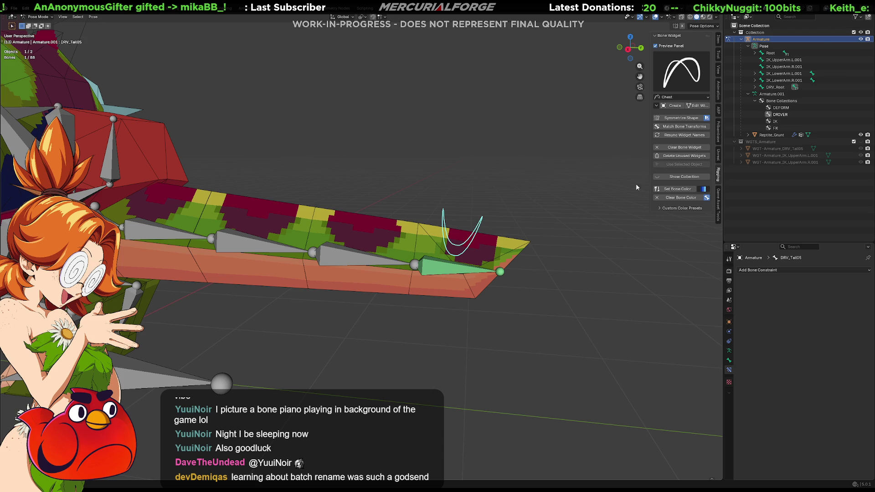
{"action": "middle_click_drag", "start_coordinate": [604, 227], "coordinate": [650, 238], "text": "shift"}
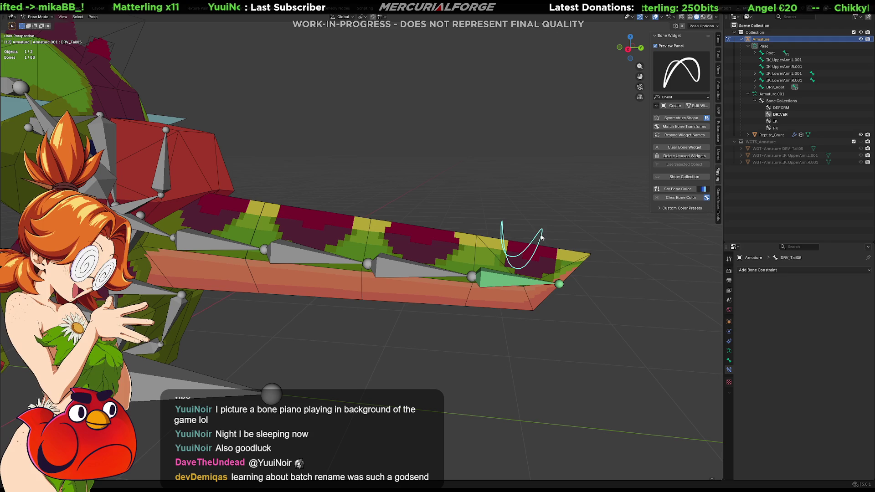
{"action": "left_click", "coordinate": [419, 271]}
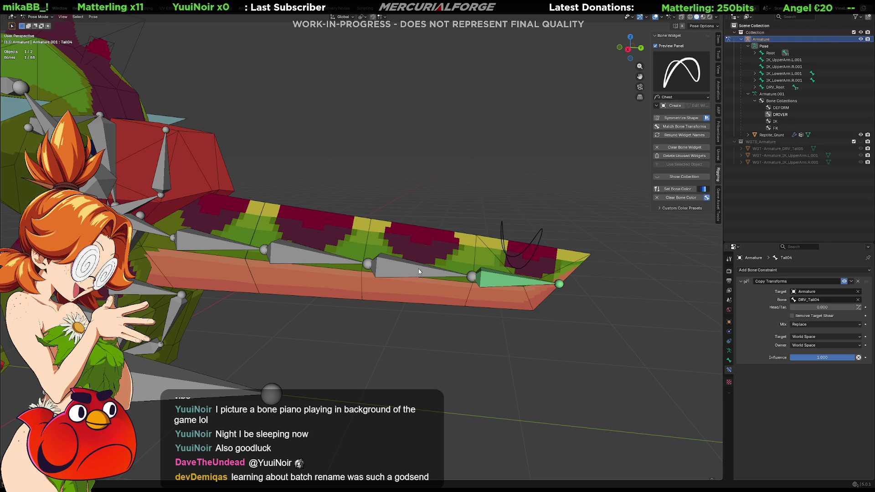
Select DRV_Tail04, try a Circle widget on it, then undo it.
{"action": "left_click", "coordinate": [408, 270]}
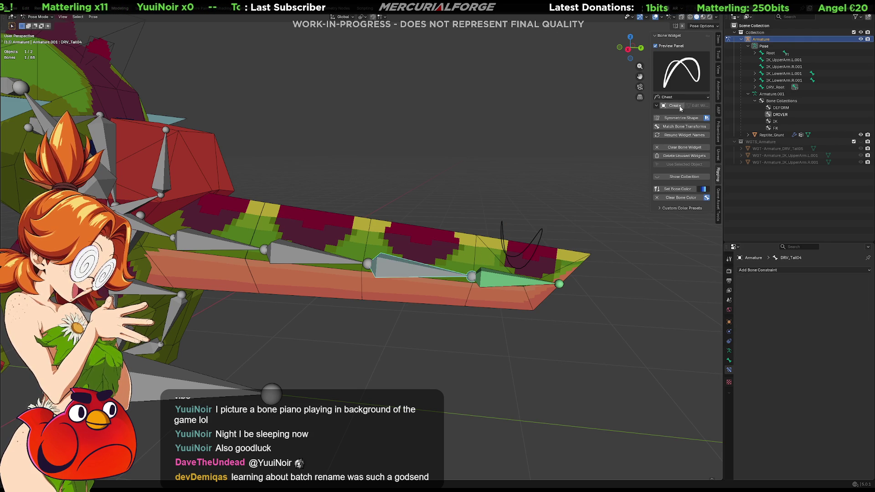
{"action": "left_click", "coordinate": [682, 85]}
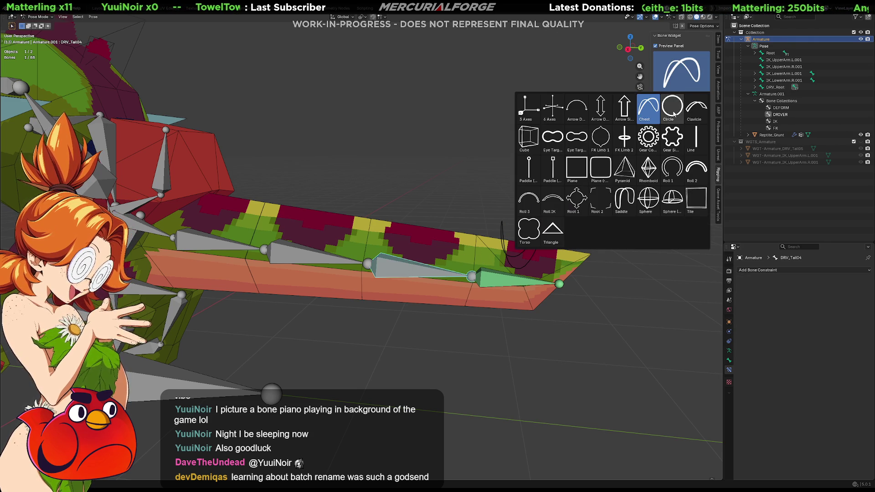
{"action": "left_click", "coordinate": [673, 112]}
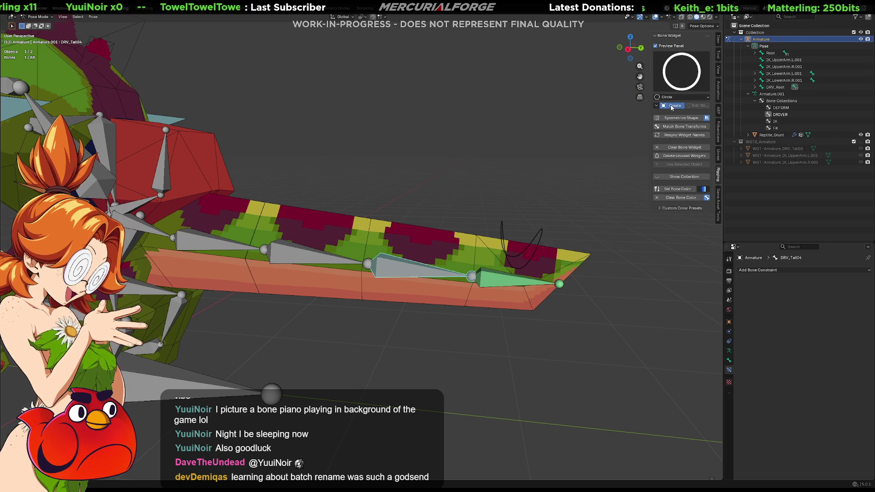
{"action": "left_click", "coordinate": [671, 107]}
{"action": "mouse_move", "coordinate": [547, 183]}
{"action": "middle_mouse_down"}
{"action": "mouse_move", "coordinate": [526, 198]}
{"action": "mouse_move", "coordinate": [379, 214]}
{"action": "mouse_move", "coordinate": [543, 196]}
{"action": "middle_mouse_up"}
{"action": "key", "text": "ctrl+z"}
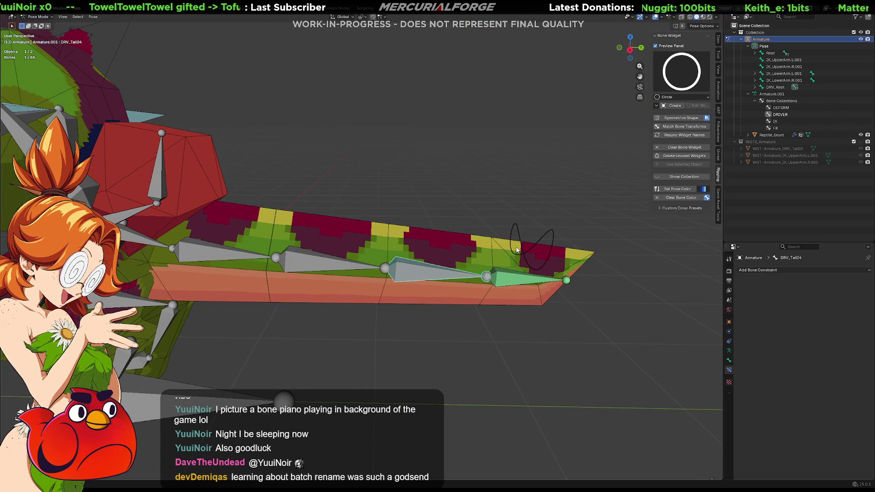
Create a Chest-shaped widget on DRV_Tail04 and start editing its shape.
{"action": "left_click", "coordinate": [674, 78]}
{"action": "left_click", "coordinate": [643, 108]}
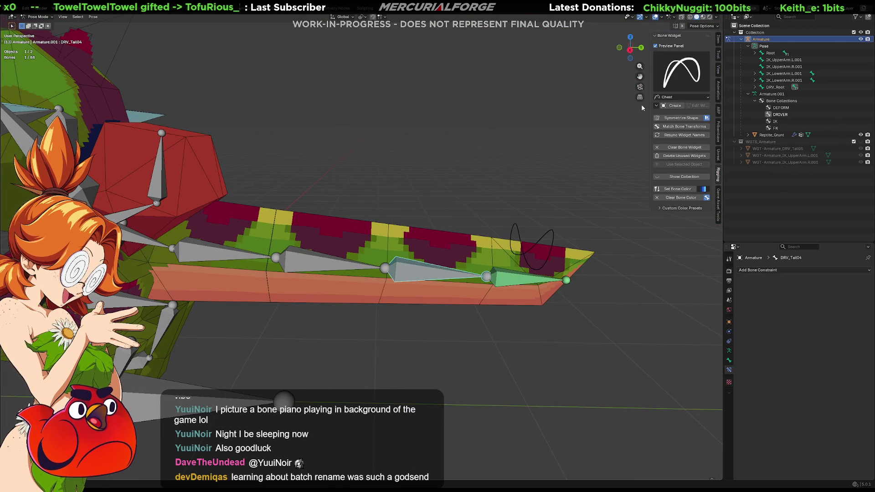
{"action": "left_click", "coordinate": [671, 106]}
{"action": "mouse_move", "coordinate": [548, 211]}
{"action": "middle_mouse_down"}
{"action": "mouse_move", "coordinate": [458, 206]}
{"action": "mouse_move", "coordinate": [480, 203]}
{"action": "mouse_move", "coordinate": [476, 211]}
{"action": "middle_mouse_up"}
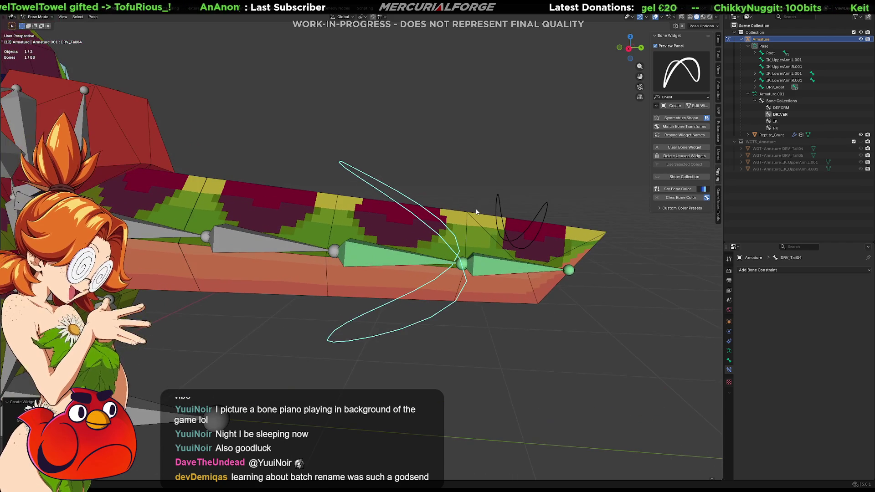
{"action": "left_click", "coordinate": [696, 106]}
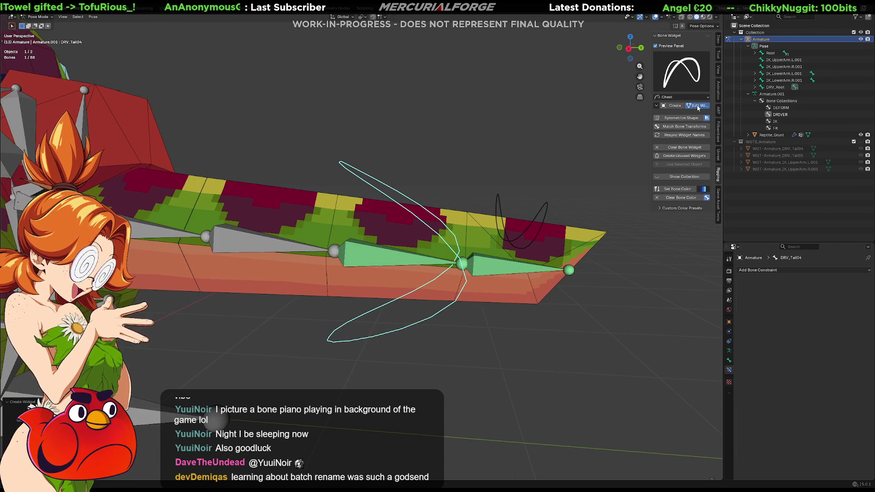
Rotate the widget curve 90° around X and 180° around Z.
{"action": "key", "text": "r"}
{"action": "key", "text": "z"}
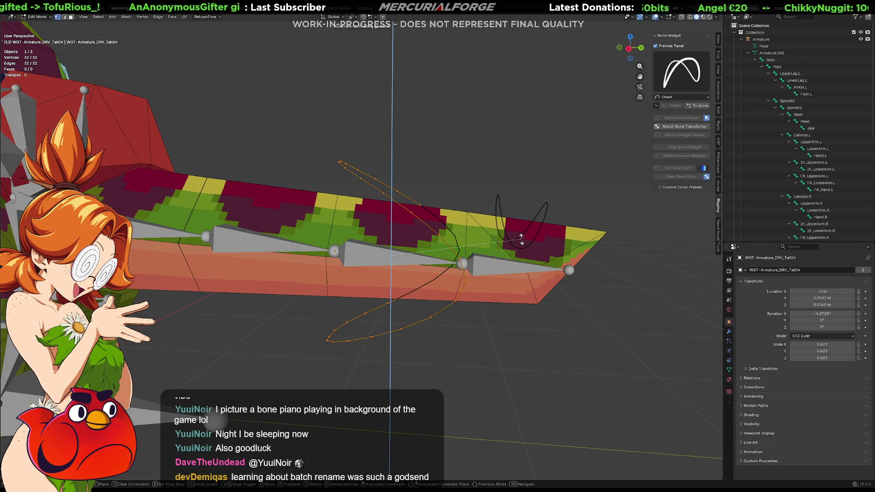
{"action": "type", "text": "x"}
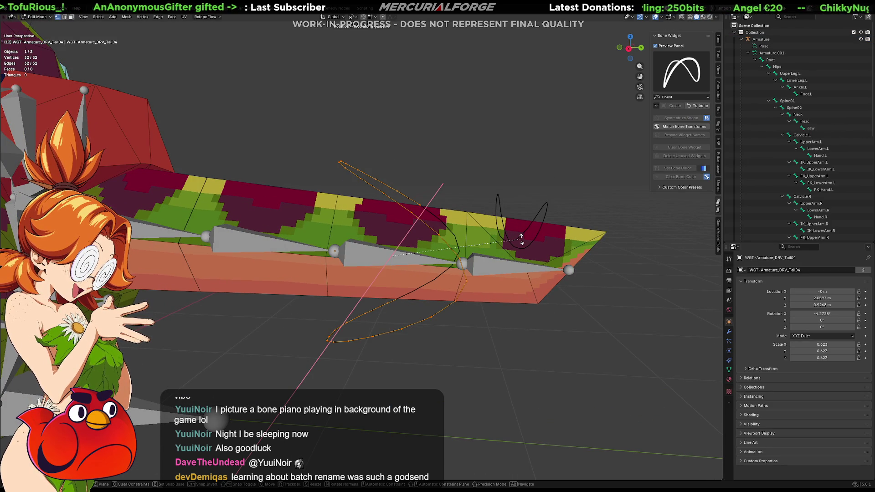
{"action": "type", "text": "90"}
{"action": "key", "text": "Return"}
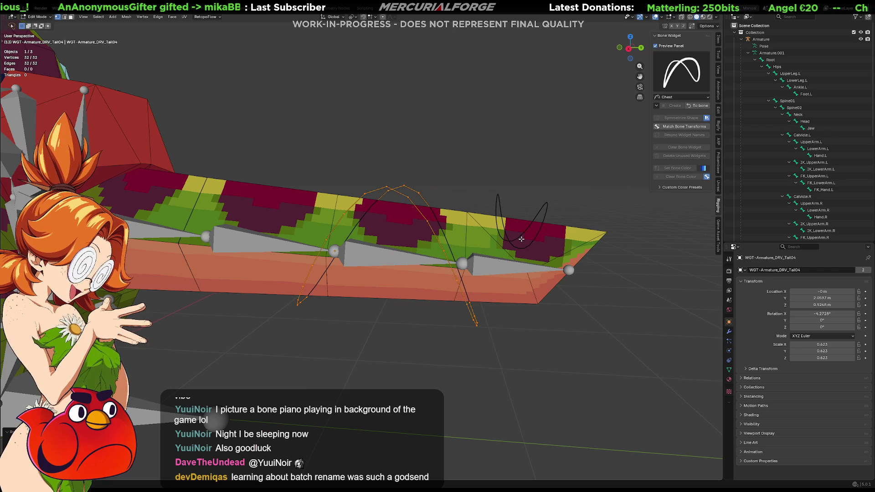
{"action": "type", "text": "rz"}
{"action": "type", "text": "180"}
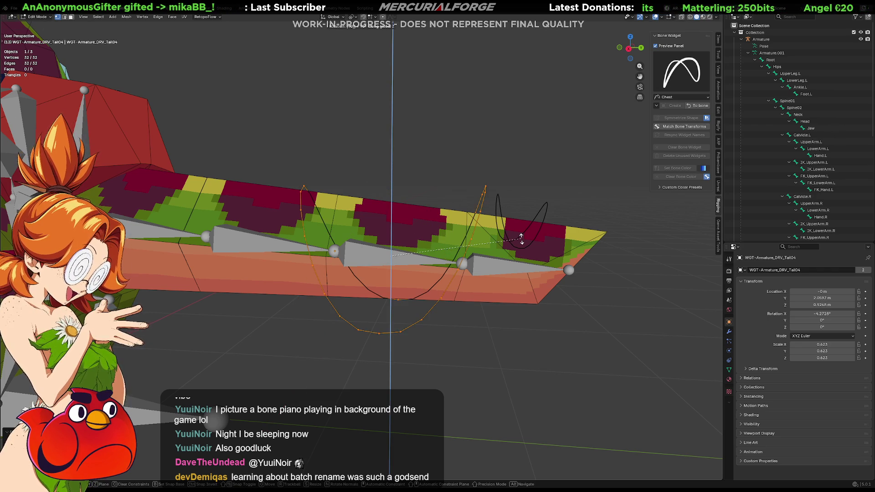
{"action": "key", "text": "Return"}
Scale the widget curve along Z only to narrow it.
{"action": "key", "text": "s"}
{"action": "key", "text": "z"}
{"action": "key", "text": "y"}
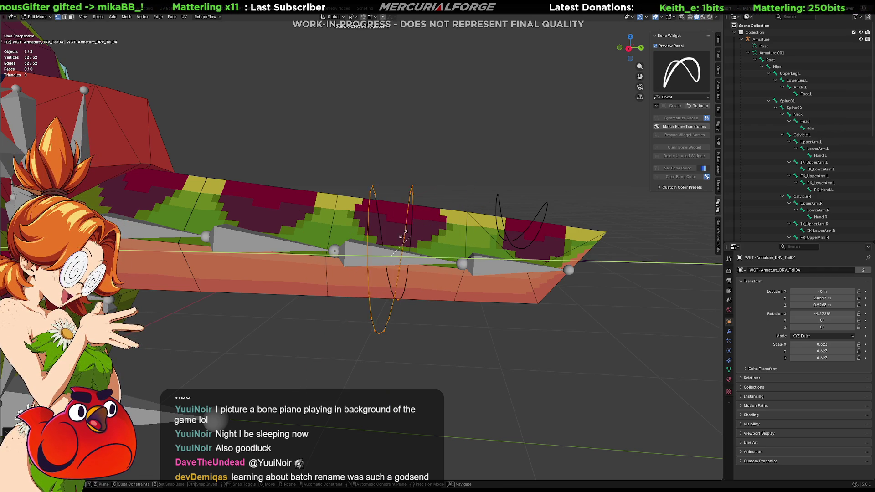
{"action": "key", "text": "z"}
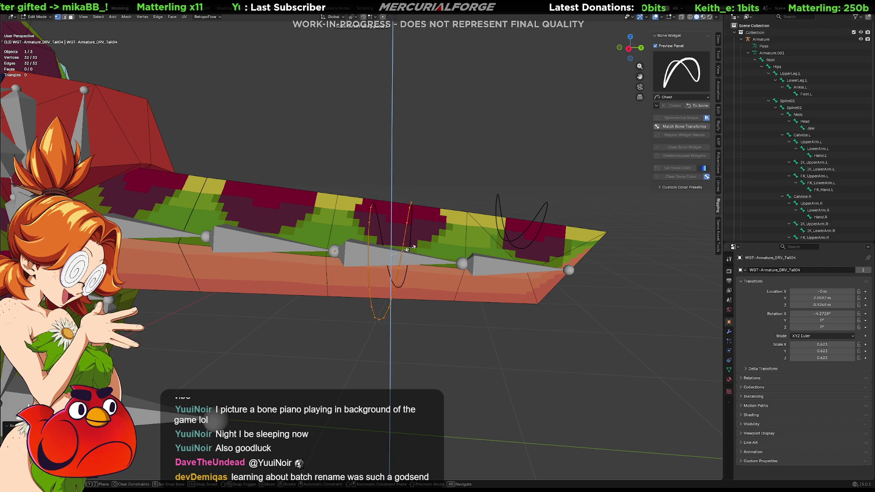
{"action": "key", "text": "z"}
{"action": "key", "text": "z"}
{"action": "middle_click_drag", "start_coordinate": [407, 254], "coordinate": [446, 262], "text": "alt"}
{"action": "key", "text": "z"}
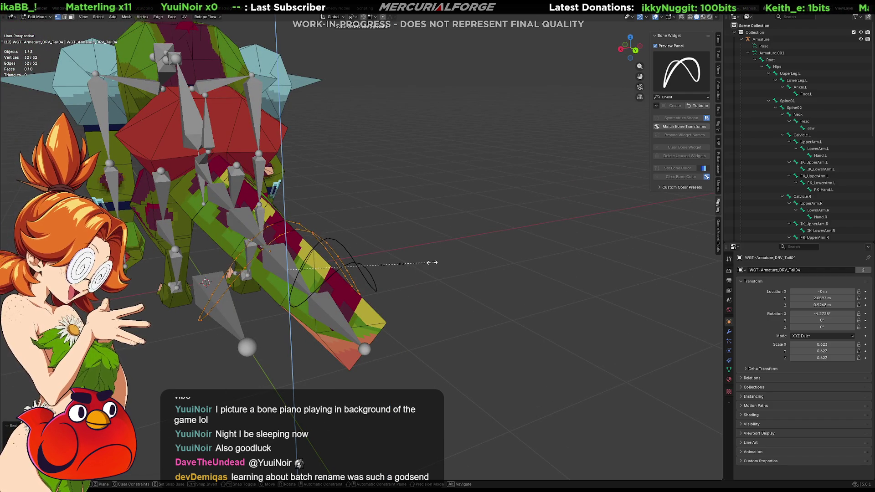
{"action": "key", "text": "z"}
{"action": "key", "text": "z"}
{"action": "key", "text": "x"}
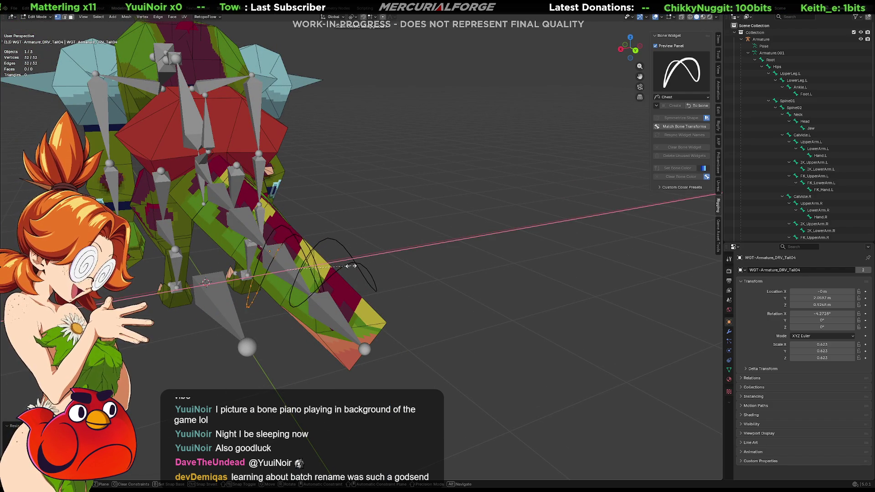
{"action": "key", "text": "z"}
{"action": "left_click", "coordinate": [344, 261]}
{"action": "middle_click_drag", "start_coordinate": [344, 261], "coordinate": [400, 230]}
{"action": "middle_click_drag", "start_coordinate": [400, 231], "coordinate": [404, 234]}
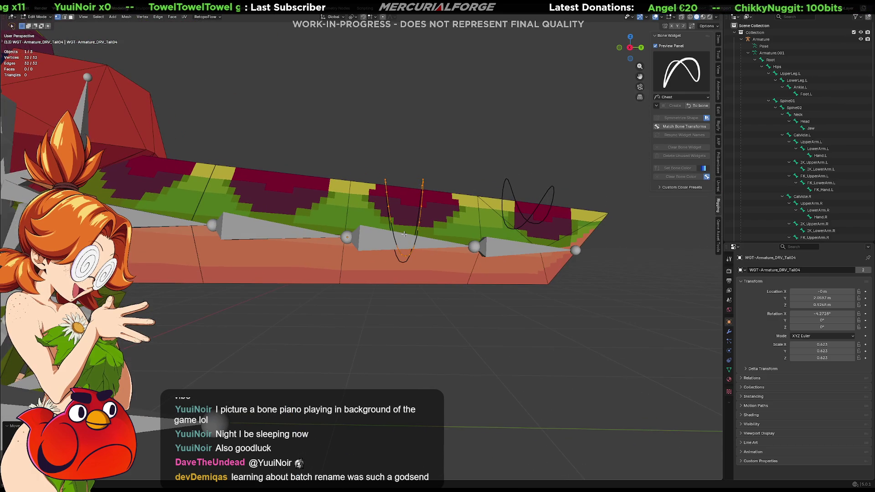
Rotate the widget upright around X and slide it along Y.
{"action": "key", "text": "r"}
{"action": "key", "text": "x"}
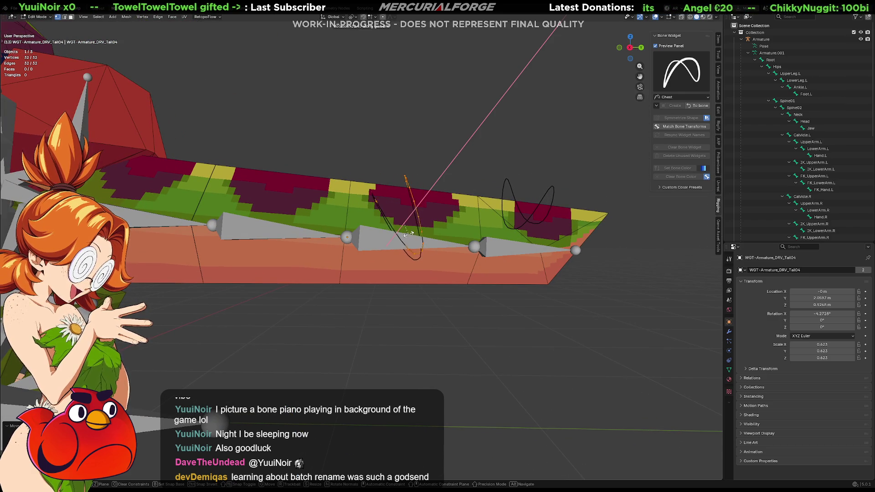
{"action": "left_click", "coordinate": [394, 300]}
{"action": "key", "text": "g"}
{"action": "key", "text": "z"}
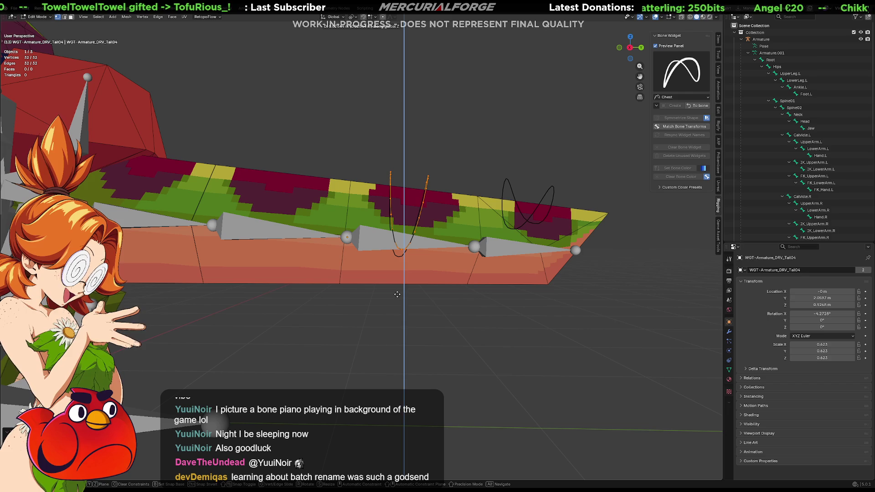
{"action": "key", "text": "y"}
{"action": "left_click", "coordinate": [397, 294]}
{"action": "middle_click_drag", "start_coordinate": [397, 294], "coordinate": [395, 262]}
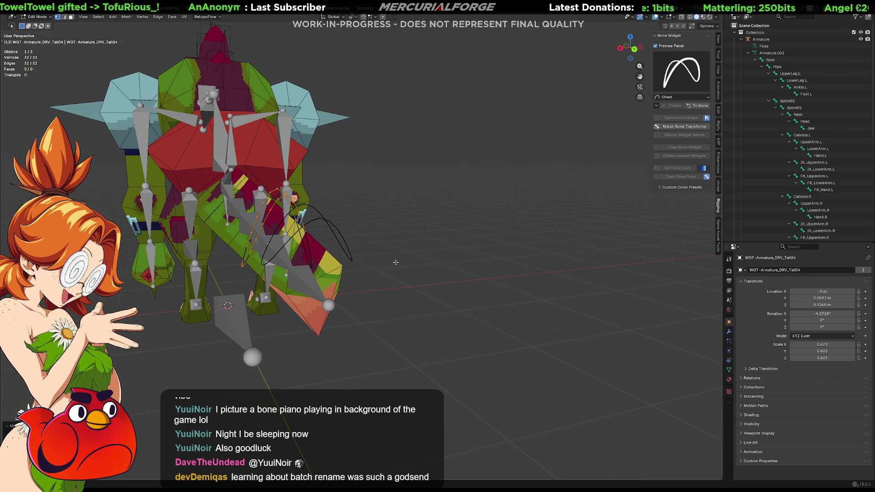
Move the widget up along Z so it sits above the tail.
{"action": "key", "text": "s"}
{"action": "key", "text": "z"}
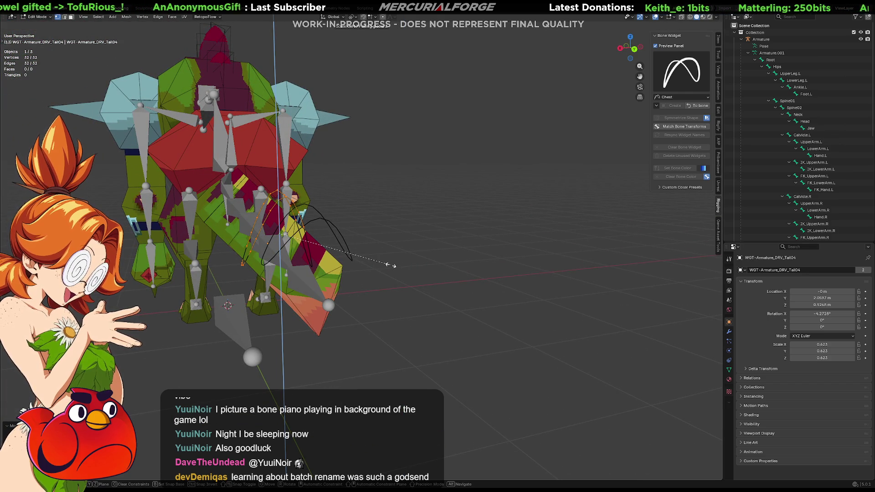
{"action": "key", "text": "g"}
{"action": "key", "text": "z"}
{"action": "left_click", "coordinate": [331, 256]}
{"action": "middle_click_drag", "start_coordinate": [331, 257], "coordinate": [408, 234]}
{"action": "key", "text": "g"}
{"action": "key", "text": "z"}
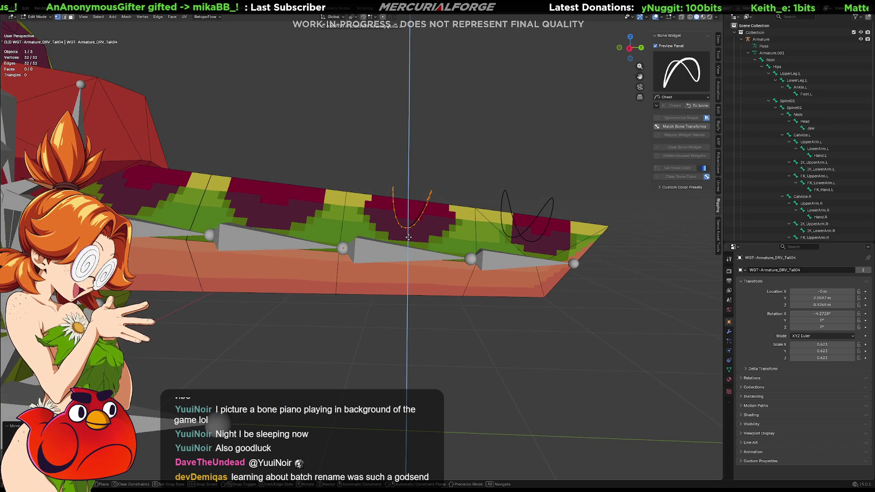
{"action": "left_click", "coordinate": [409, 231]}
Nudge the widget along Y, deselect its vertices, and leave Edit Mode.
{"action": "middle_click_drag", "start_coordinate": [517, 225], "coordinate": [454, 239], "text": "shift"}
{"action": "key", "text": "g"}
{"action": "key", "text": "z"}
{"action": "key", "text": "y"}
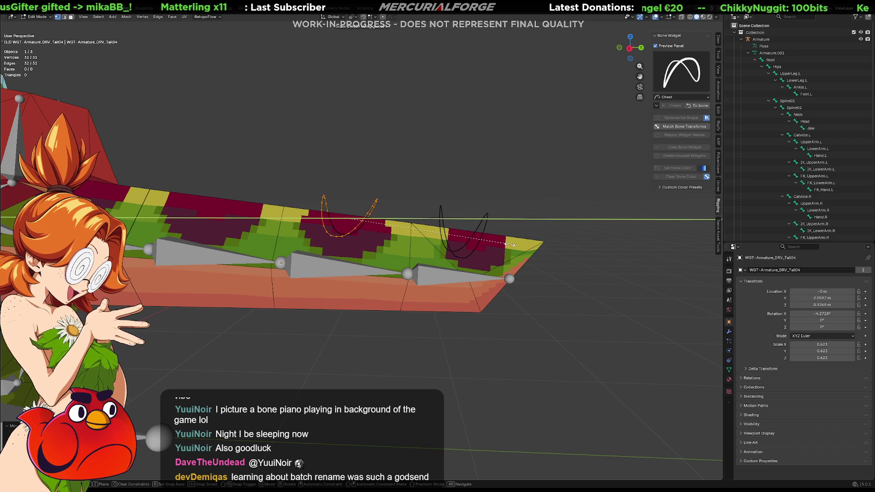
{"action": "left_click", "coordinate": [509, 244]}
{"action": "left_click", "coordinate": [435, 197]}
{"action": "mouse_move", "coordinate": [434, 195]}
{"action": "middle_mouse_down"}
{"action": "mouse_move", "coordinate": [421, 246]}
{"action": "mouse_move", "coordinate": [387, 219]}
{"action": "mouse_move", "coordinate": [406, 191]}
{"action": "mouse_move", "coordinate": [441, 222]}
{"action": "middle_mouse_up"}
{"action": "key", "text": "Tab"}
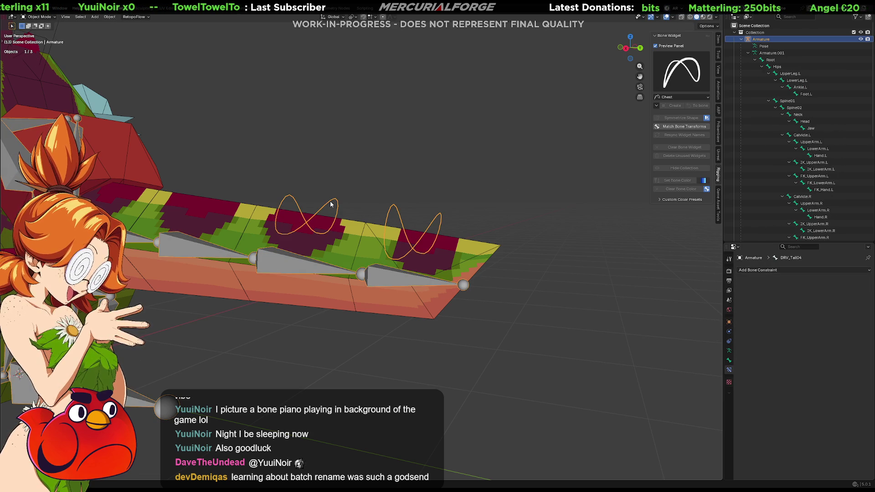
Return the armature to Pose Mode and hide the widget collection.
{"action": "key", "text": "Tab"}
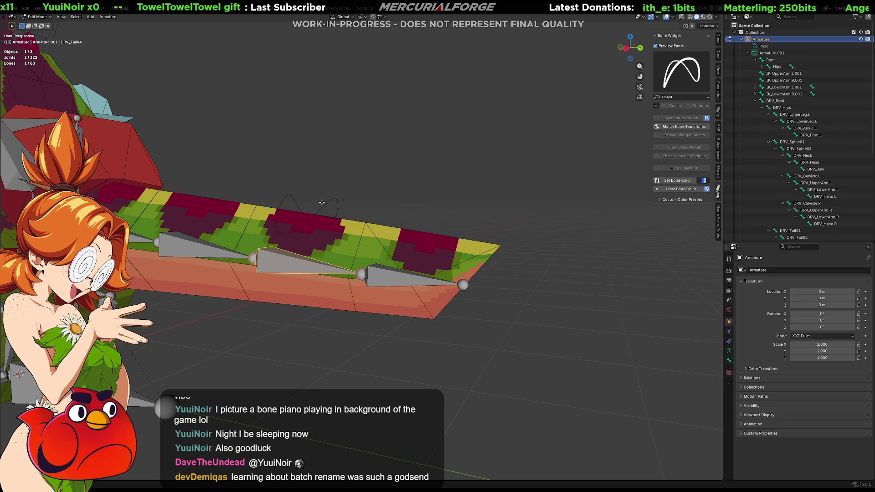
{"action": "key", "text": "ctrl+Tab"}
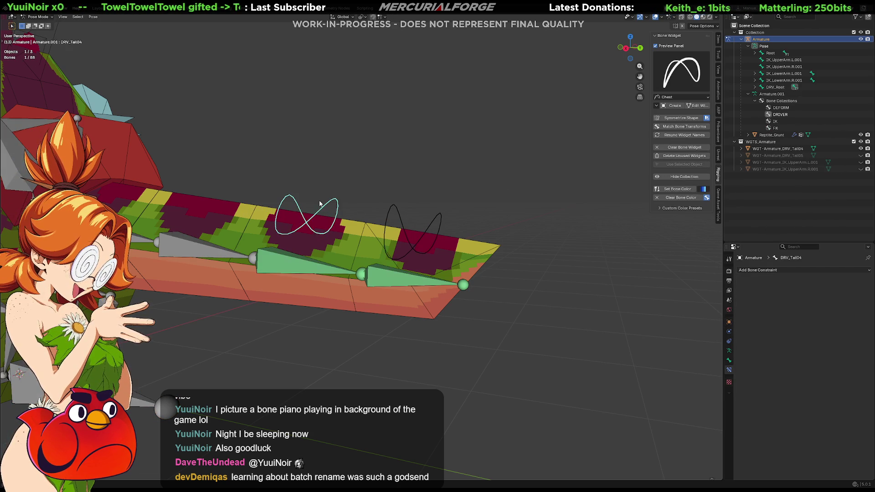
{"action": "left_click", "coordinate": [683, 177]}
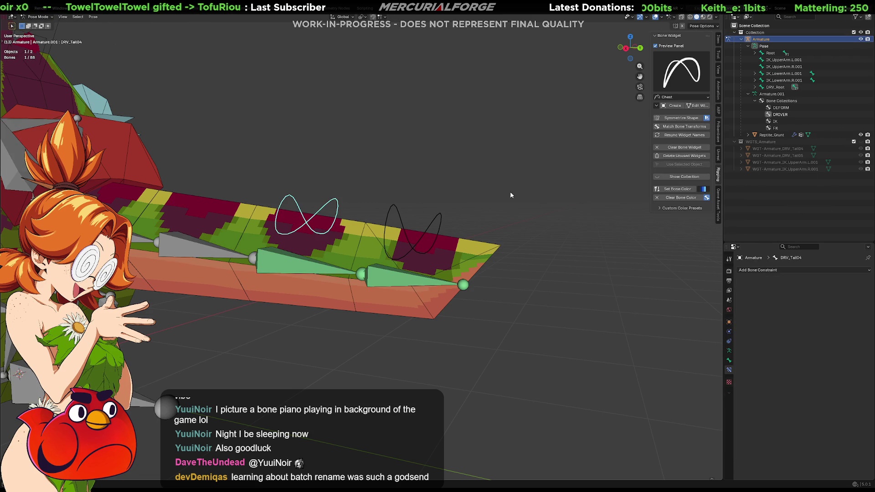
Flatten the whole DRV_Tail05 widget along Z and return to its bone.
{"action": "left_click", "coordinate": [439, 216]}
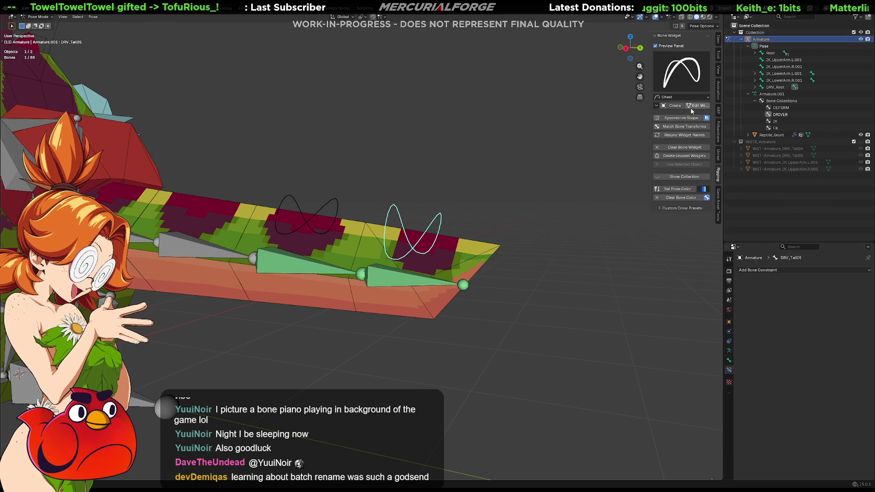
{"action": "left_click", "coordinate": [690, 107]}
{"action": "key", "text": "a"}
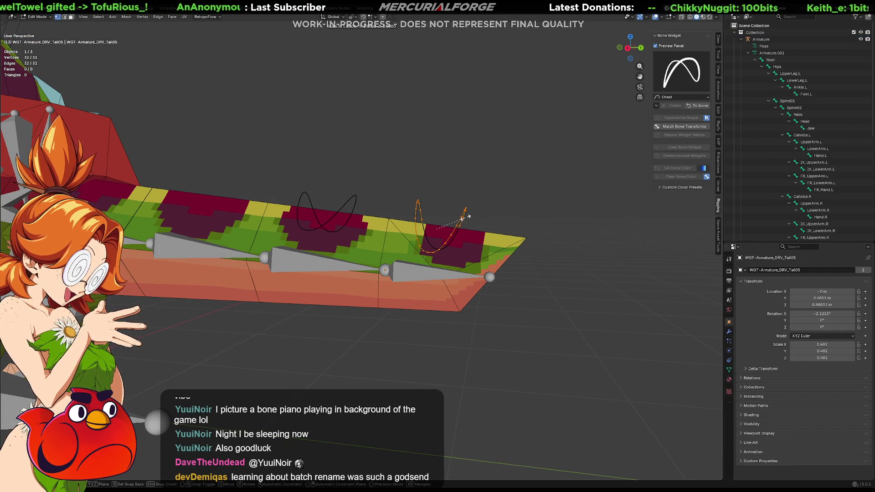
{"action": "key", "text": "s"}
{"action": "key", "text": "z"}
{"action": "left_click", "coordinate": [461, 220]}
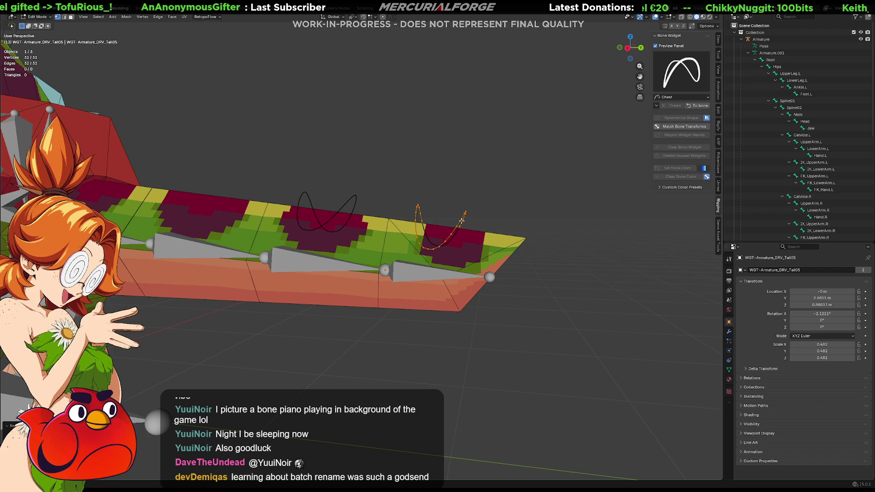
{"action": "left_click", "coordinate": [697, 106]}
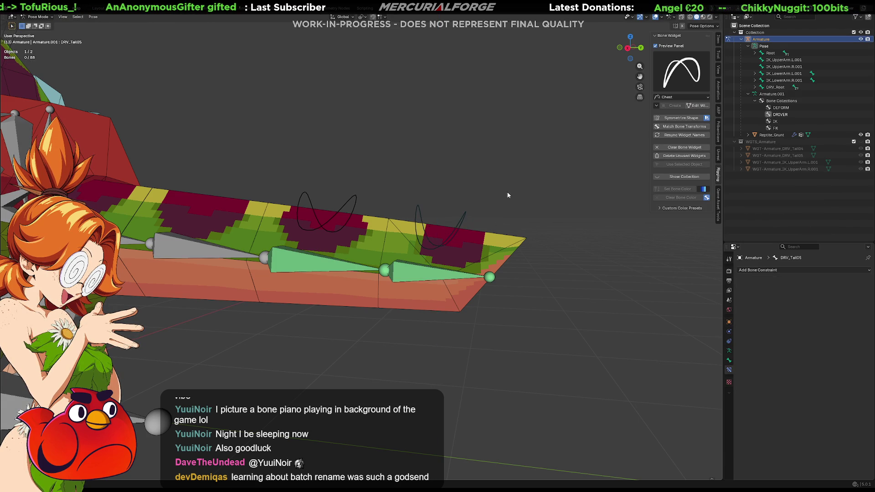
{"action": "middle_click_drag", "start_coordinate": [271, 238], "coordinate": [441, 219], "text": "shift"}
{"action": "left_click", "coordinate": [552, 212]}
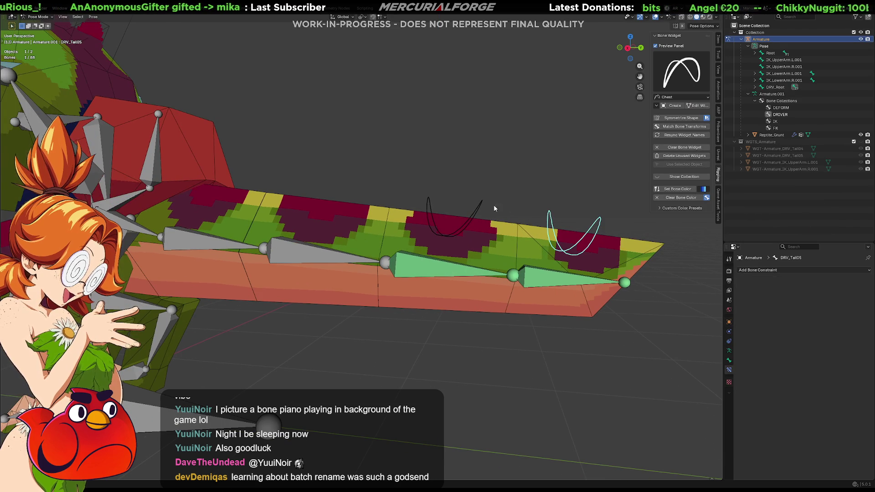
Select both tail arch bones and try a green bone colour.
{"action": "left_click", "coordinate": [481, 204], "text": "shift"}
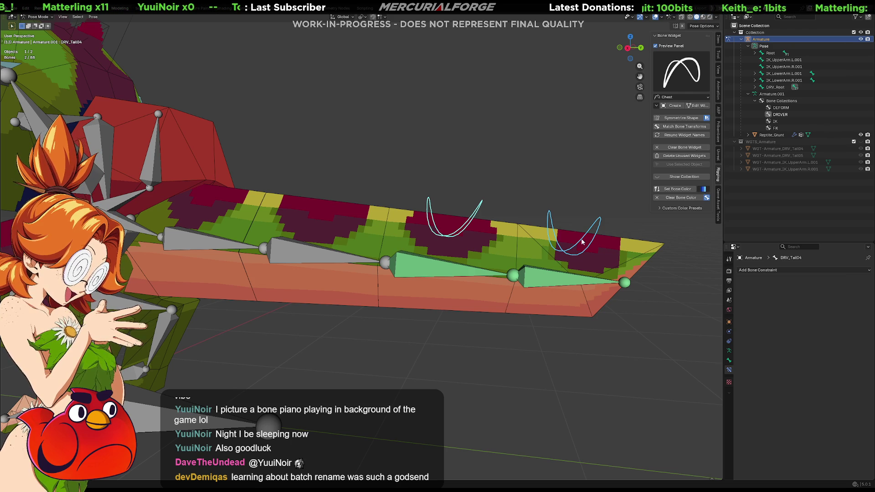
{"action": "left_click", "coordinate": [707, 191]}
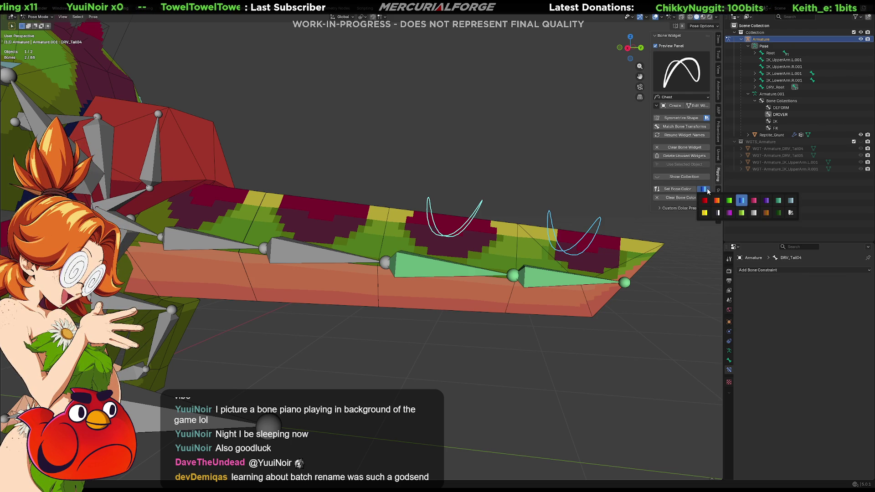
{"action": "left_click", "coordinate": [729, 201]}
{"action": "left_click", "coordinate": [686, 192]}
{"action": "key", "text": "alt+a"}
{"action": "mouse_move", "coordinate": [539, 202]}
{"action": "middle_mouse_down"}
{"action": "mouse_move", "coordinate": [498, 224]}
{"action": "mouse_move", "coordinate": [507, 234]}
{"action": "middle_mouse_up"}
Reselect DRV_Tail05 and DRV_Tail04 and apply the orange bone colour swatch.
{"action": "left_click", "coordinate": [515, 240]}
{"action": "left_click", "coordinate": [442, 225], "text": "shift"}
{"action": "left_click", "coordinate": [704, 189]}
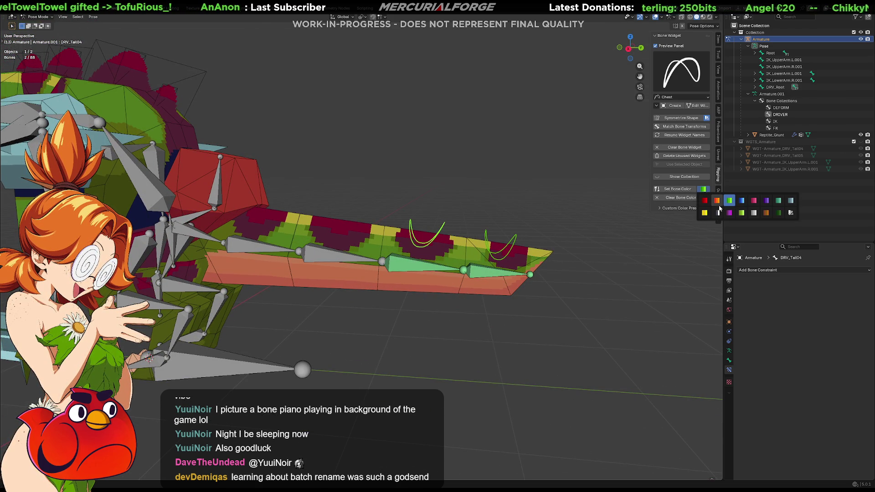
{"action": "left_click", "coordinate": [717, 200]}
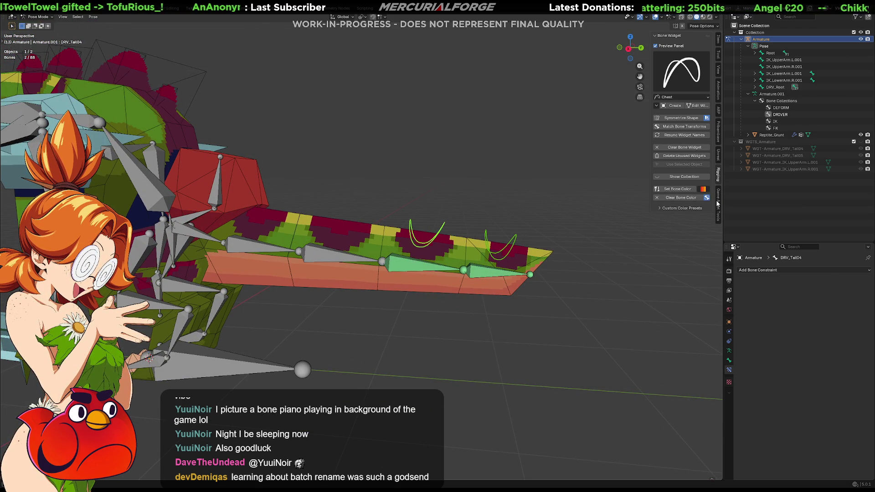
{"action": "left_click", "coordinate": [541, 223]}
{"action": "mouse_move", "coordinate": [540, 223]}
{"action": "middle_mouse_down"}
{"action": "mouse_move", "coordinate": [524, 258]}
{"action": "mouse_move", "coordinate": [622, 266]}
{"action": "mouse_move", "coordinate": [476, 252]}
{"action": "mouse_move", "coordinate": [491, 253]}
{"action": "middle_mouse_up"}
{"action": "scroll", "coordinate": [465, 252], "scroll_direction": "up", "scroll_amount": 2}
Create a Chest-shaped widget WGT-Armature_DRV_Tail03 on DRV_Tail03 and undo the accidental tail bend.
{"action": "middle_click_drag", "start_coordinate": [404, 264], "coordinate": [385, 259]}
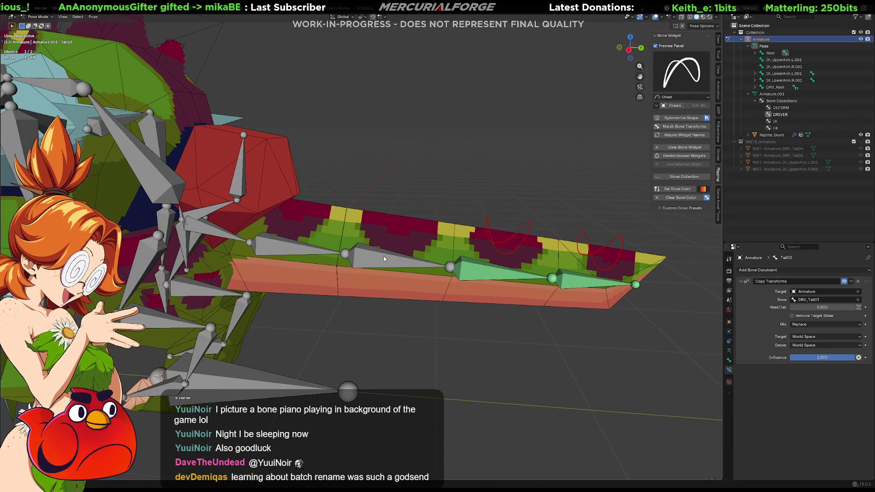
{"action": "left_click", "coordinate": [385, 259]}
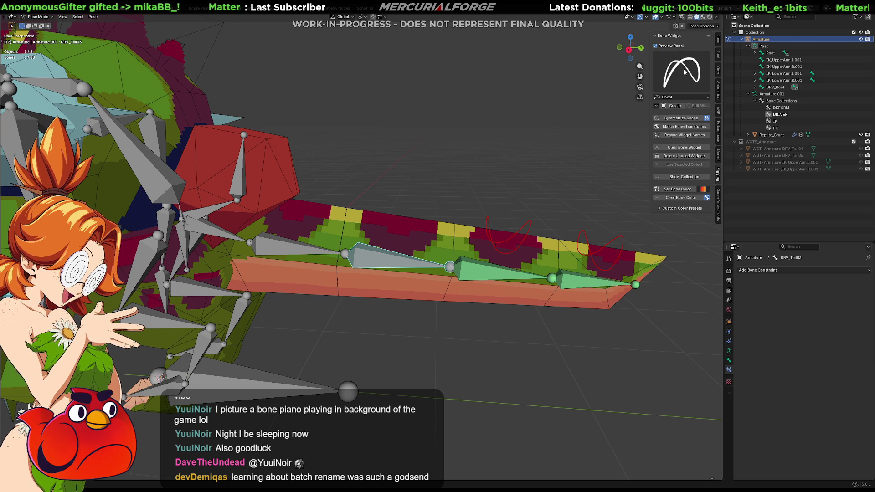
{"action": "left_click", "coordinate": [676, 108]}
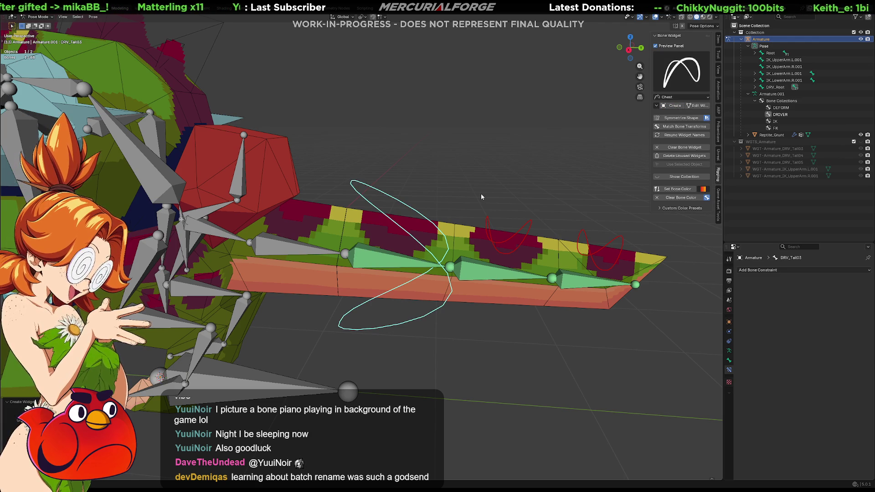
{"action": "key", "text": "ctrl+z"}
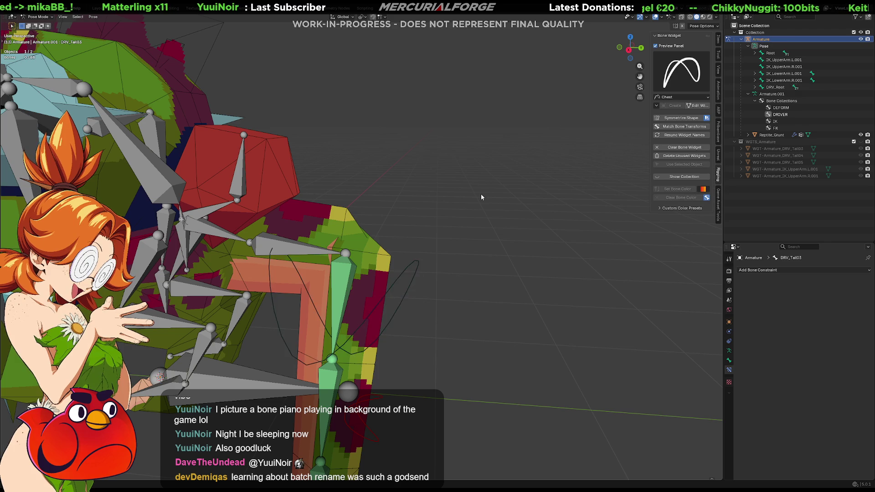
Undo the accidental tail bend and try 90-degree X and Z rotations on the widget curve.
{"action": "key", "text": "ctrl+shift+z"}
{"action": "key", "text": "ctrl+shift+z"}
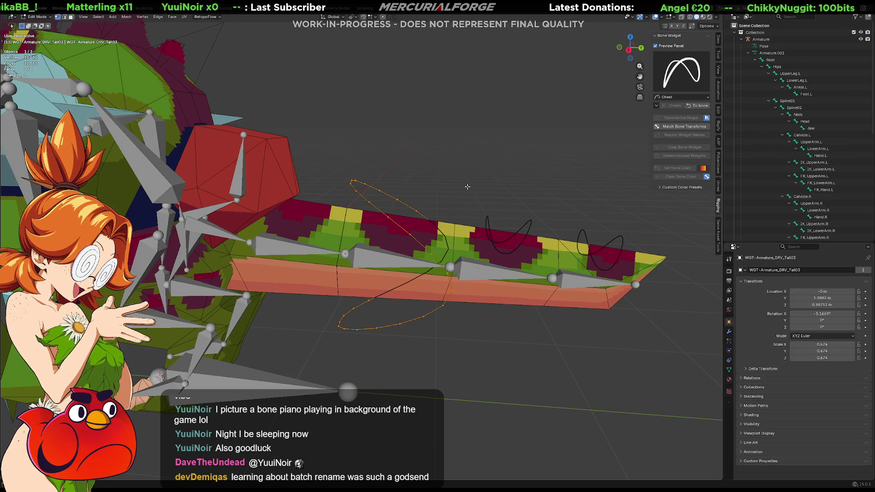
{"action": "key", "text": "r"}
{"action": "key", "text": "x"}
{"action": "key", "text": "9"}
{"action": "key", "text": "0"}
{"action": "key", "text": "Return"}
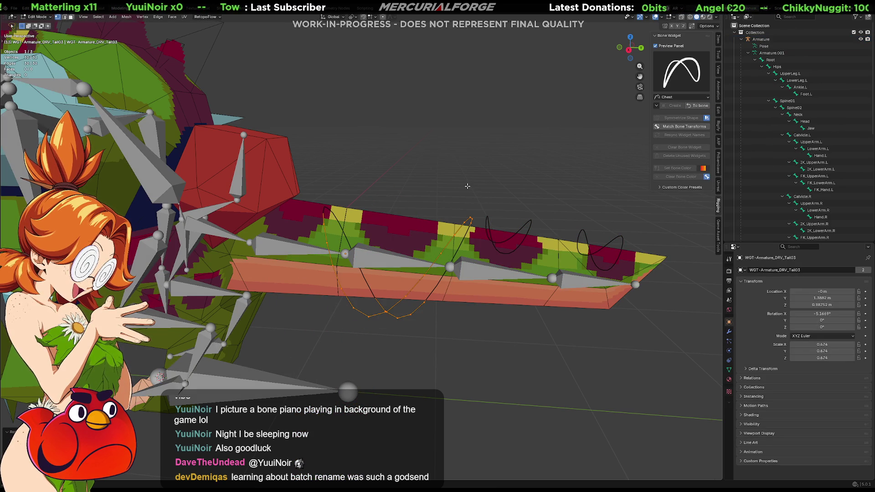
{"action": "key", "text": "r"}
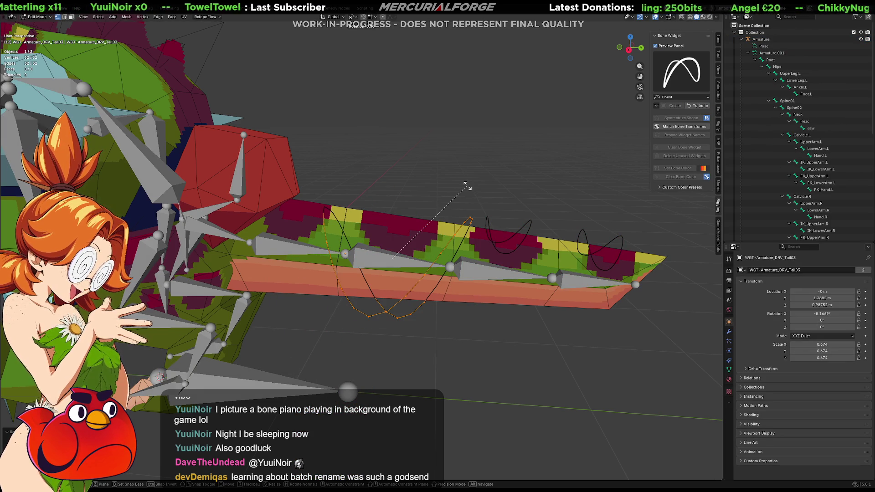
{"action": "key", "text": "z"}
{"action": "key", "text": "9"}
{"action": "key", "text": "0"}
{"action": "key", "text": "Return"}
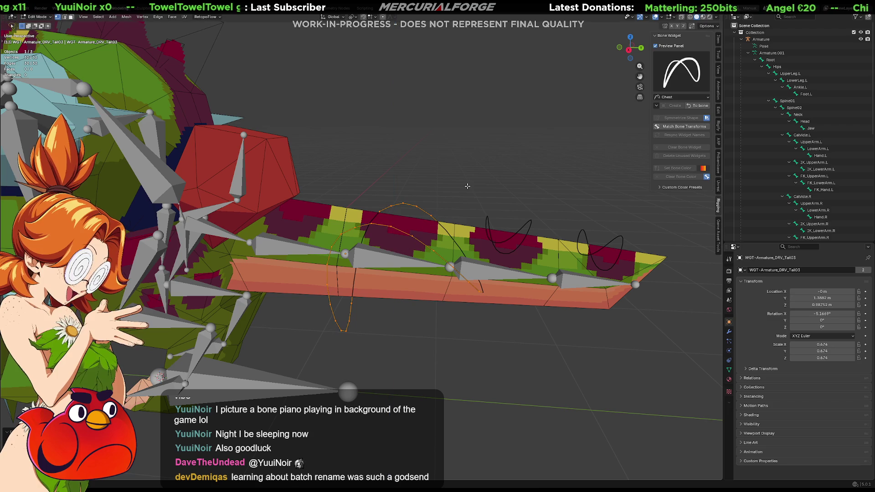
{"action": "key", "text": "Tab"}
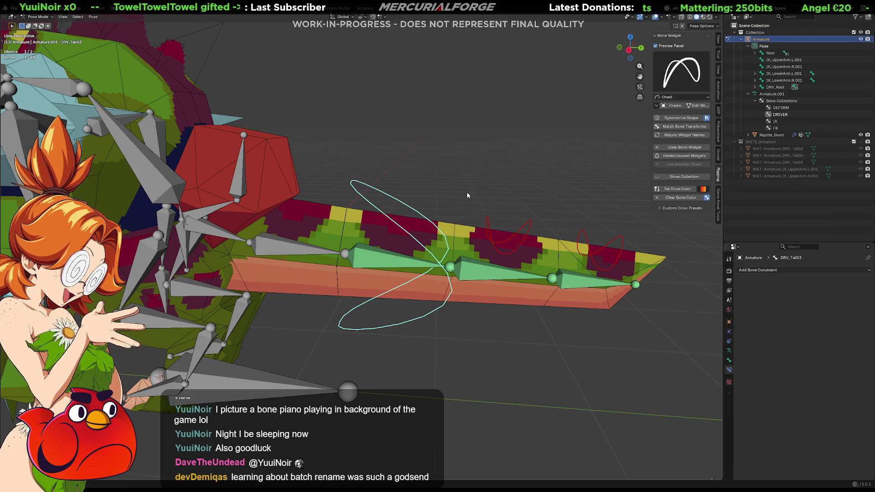
Reopen DRV_Tail03's widget, turn it 90 degrees on Z, and reposition it along Z and Y.
{"action": "left_click", "coordinate": [692, 106]}
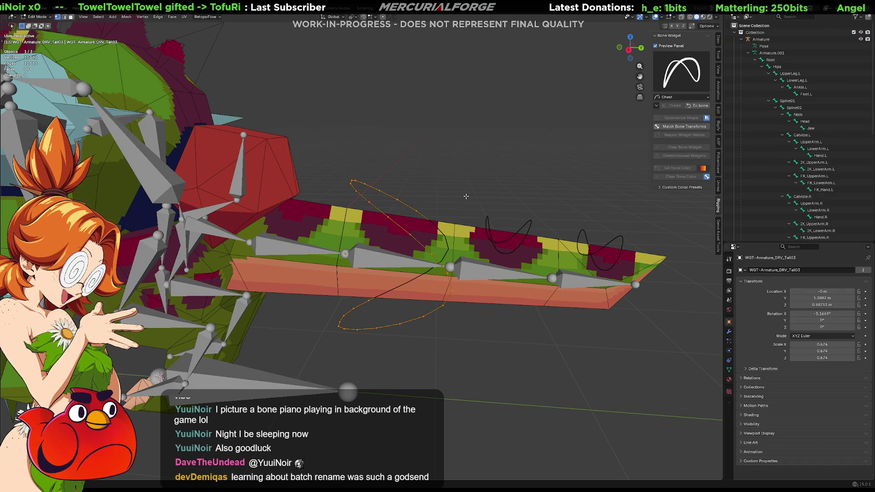
{"action": "key", "text": "r"}
{"action": "key", "text": "x"}
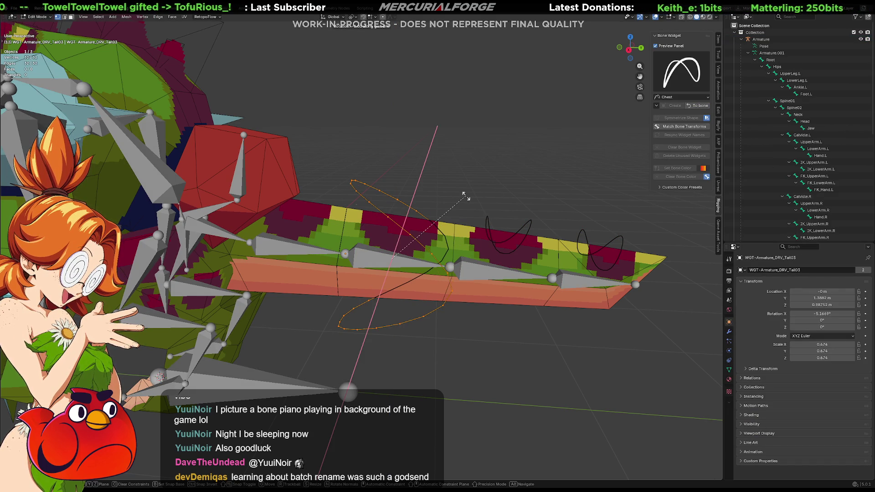
{"action": "type", "text": "z"}
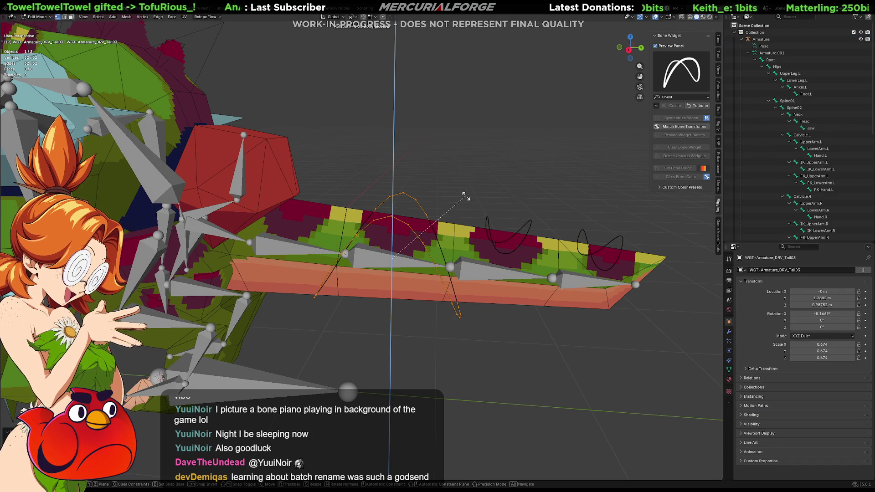
{"action": "type", "text": "90"}
{"action": "key", "text": "Return"}
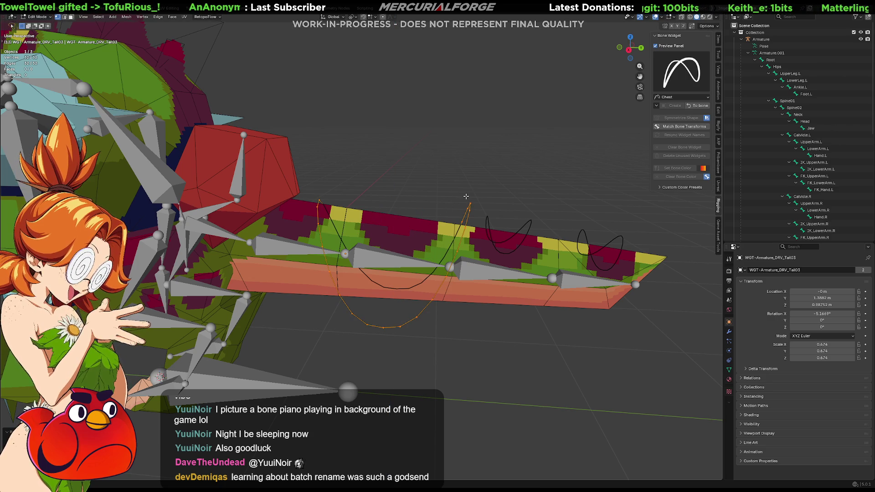
{"action": "key", "text": "s"}
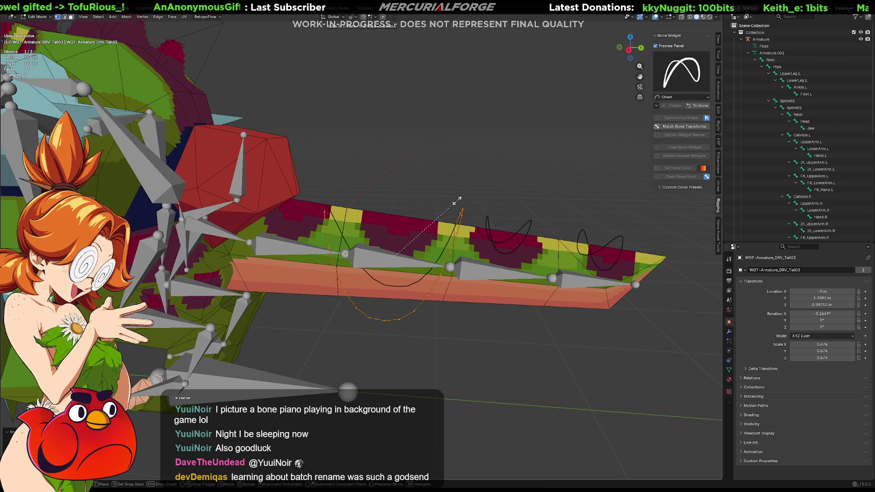
{"action": "key", "text": "g"}
{"action": "key", "text": "z"}
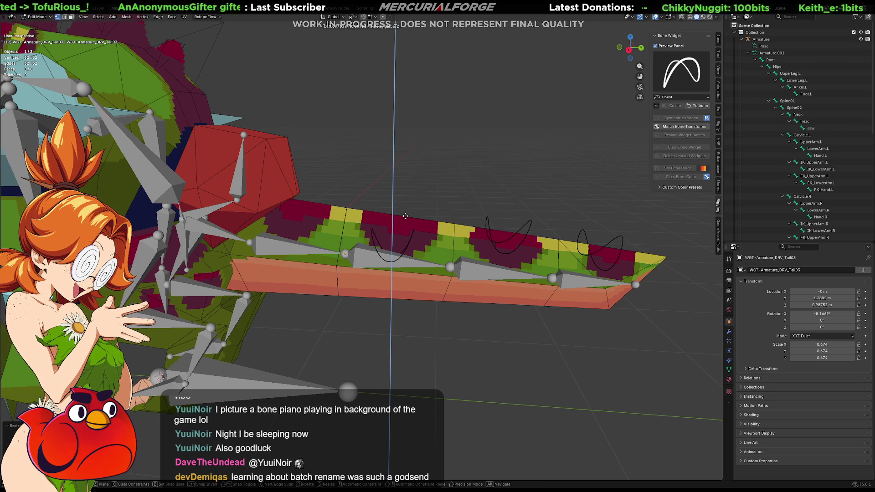
{"action": "key", "text": "r"}
{"action": "key", "text": "x"}
{"action": "key", "text": "g"}
{"action": "key", "text": "y"}
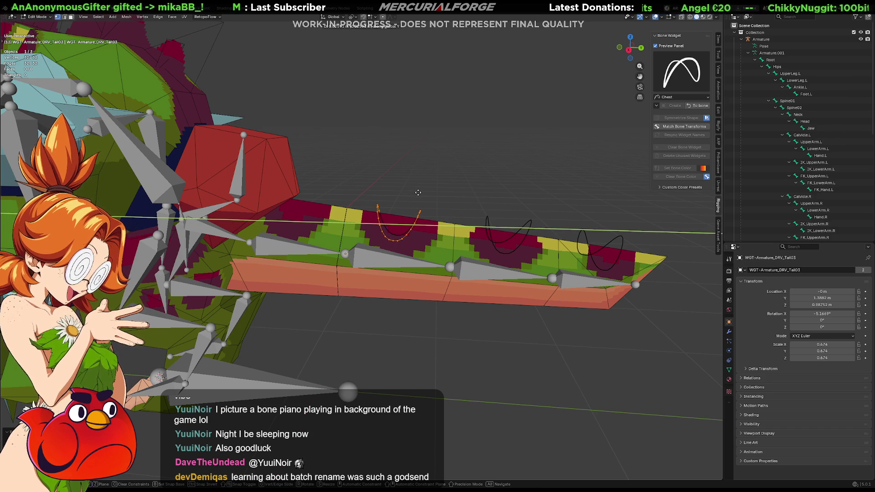
{"action": "left_click", "coordinate": [418, 193]}
Widen the DRV_Tail03 widget curve along the X axis.
{"action": "mouse_move", "coordinate": [454, 204]}
{"action": "middle_mouse_down"}
{"action": "mouse_move", "coordinate": [468, 217]}
{"action": "mouse_move", "coordinate": [457, 228]}
{"action": "middle_mouse_up"}
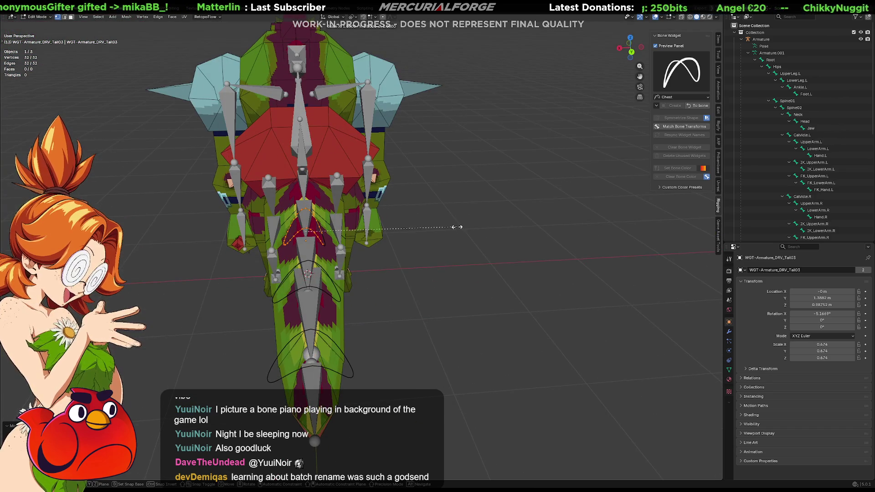
{"action": "key", "text": "s"}
{"action": "key", "text": "x"}
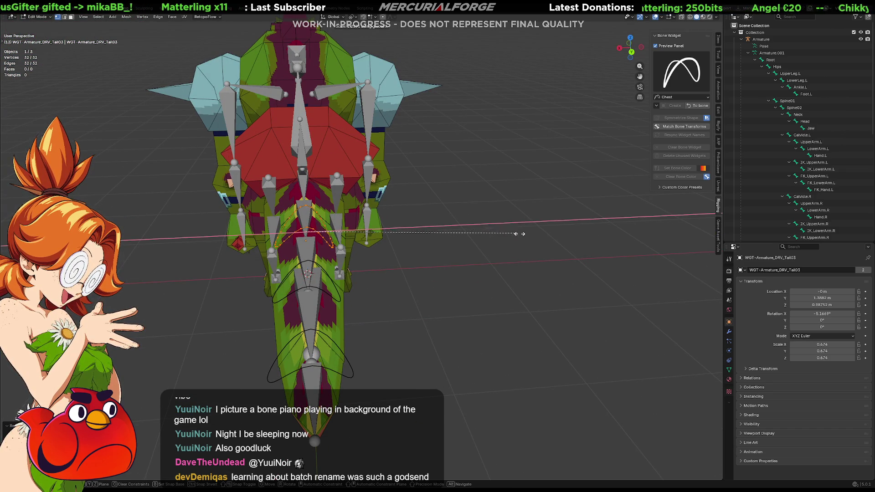
{"action": "left_click", "coordinate": [584, 239]}
Check the widget from top orthographic view, then snap it back to the bone in Pose Mode.
{"action": "middle_click_drag", "start_coordinate": [583, 239], "coordinate": [456, 288]}
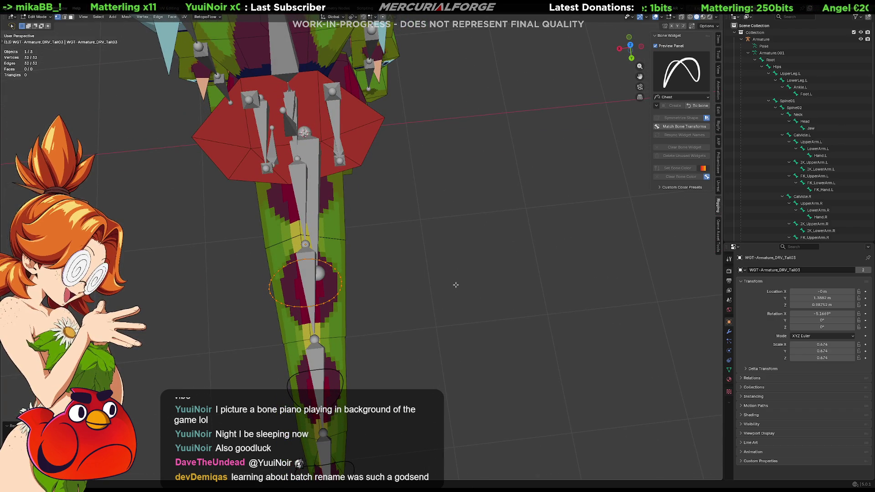
{"action": "key", "text": "KP_5"}
{"action": "key", "text": "KP_7"}
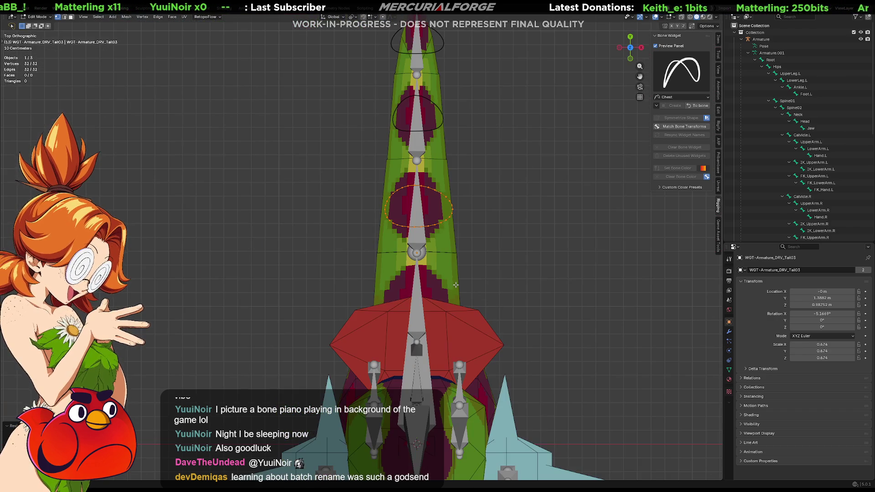
{"action": "middle_click_drag", "start_coordinate": [483, 180], "coordinate": [464, 264], "text": "shift"}
{"action": "scroll", "coordinate": [464, 276], "scroll_direction": "up", "scroll_amount": 3}
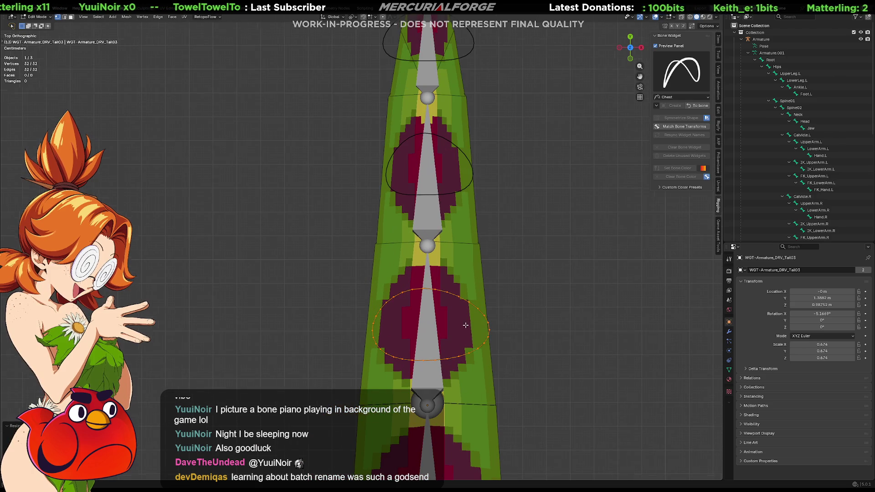
{"action": "middle_click_drag", "start_coordinate": [491, 334], "coordinate": [470, 302], "text": "shift"}
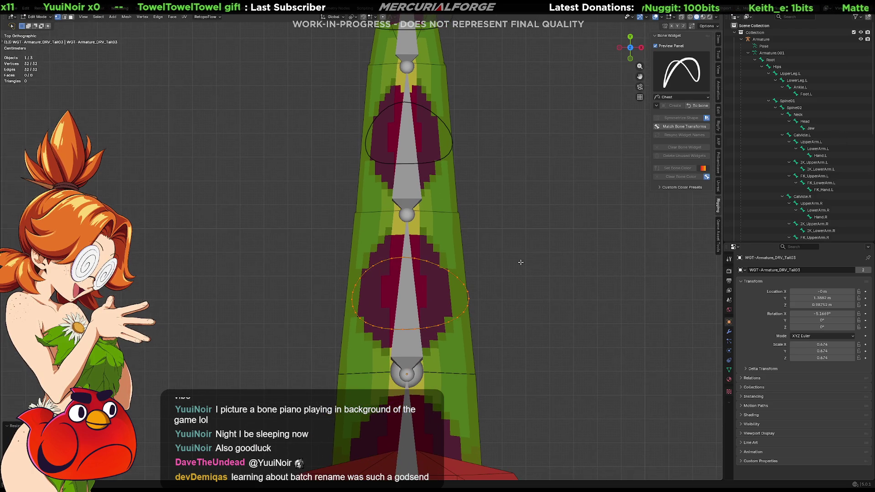
{"action": "left_click", "coordinate": [691, 128]}
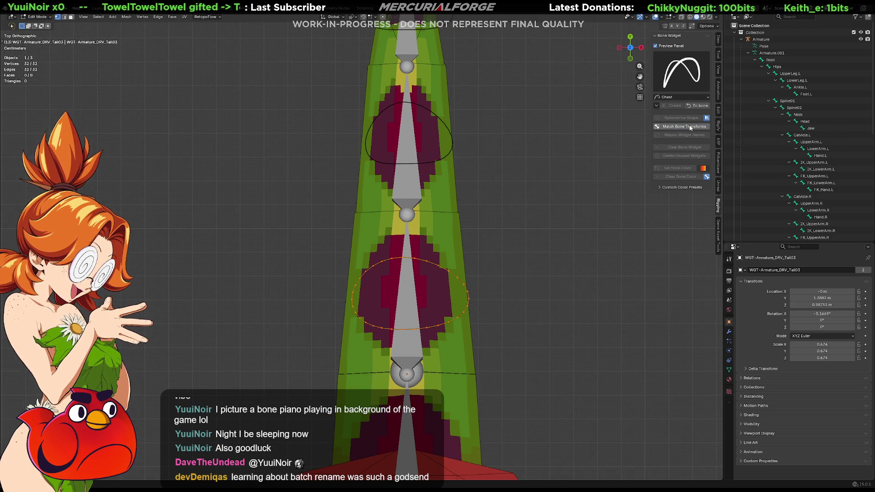
{"action": "left_click", "coordinate": [697, 105]}
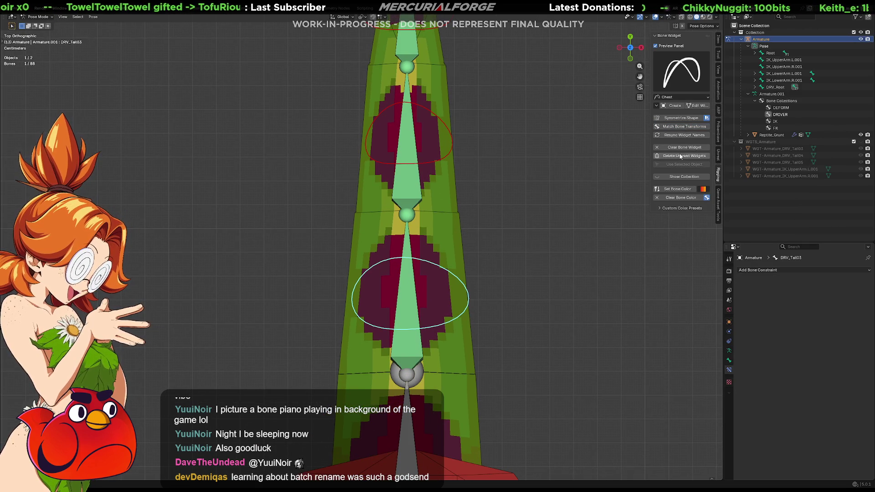
Frame the tail bones and switch the bone's widget shape from circle to Clavicle.
{"action": "mouse_move", "coordinate": [442, 269]}
{"action": "middle_mouse_down"}
{"action": "mouse_move", "coordinate": [478, 228]}
{"action": "mouse_move", "coordinate": [534, 195]}
{"action": "middle_mouse_up"}
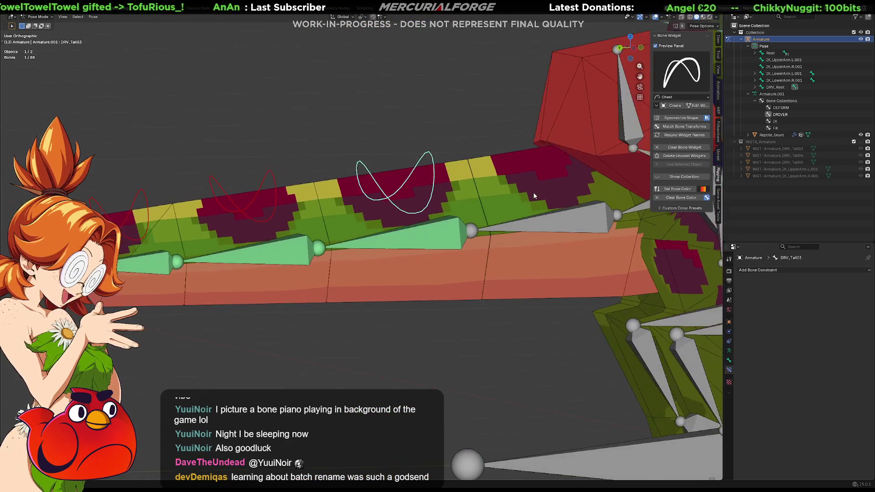
{"action": "key", "text": "KP_1"}
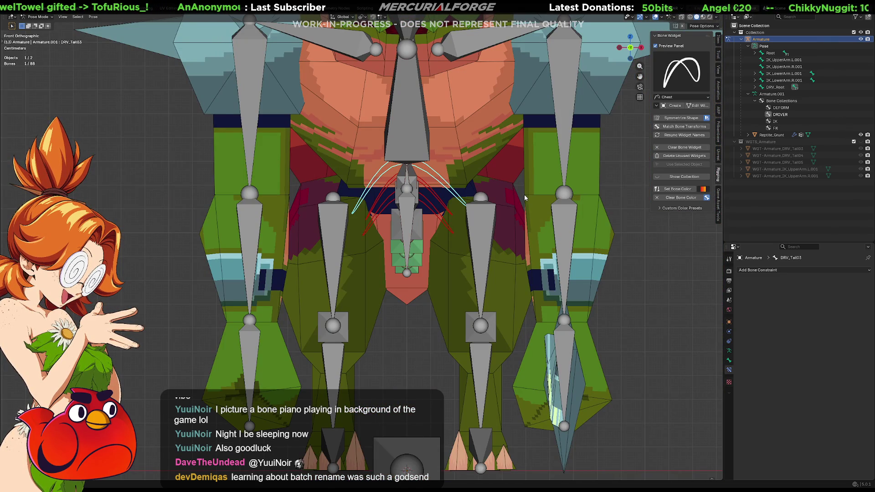
{"action": "scroll", "coordinate": [433, 214], "scroll_direction": "down", "scroll_amount": 2}
{"action": "key", "text": "KP_Decimal"}
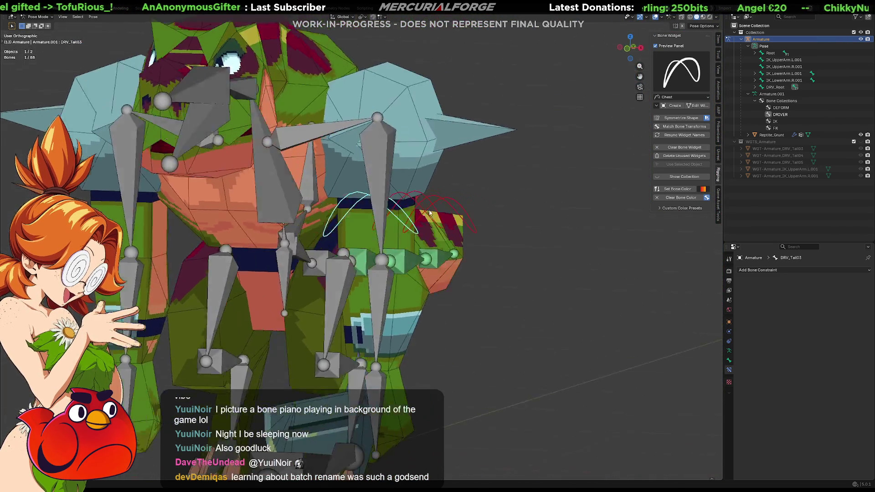
{"action": "left_click", "coordinate": [670, 73]}
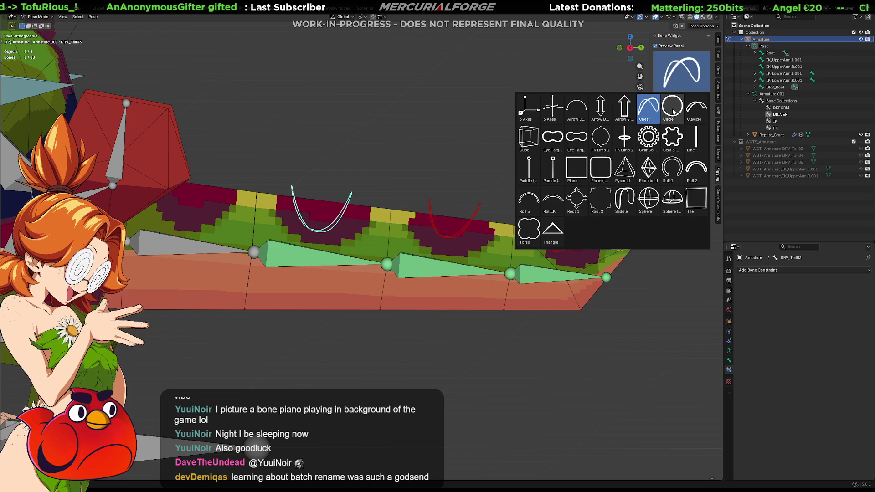
{"action": "left_click", "coordinate": [673, 109]}
{"action": "left_click", "coordinate": [675, 106]}
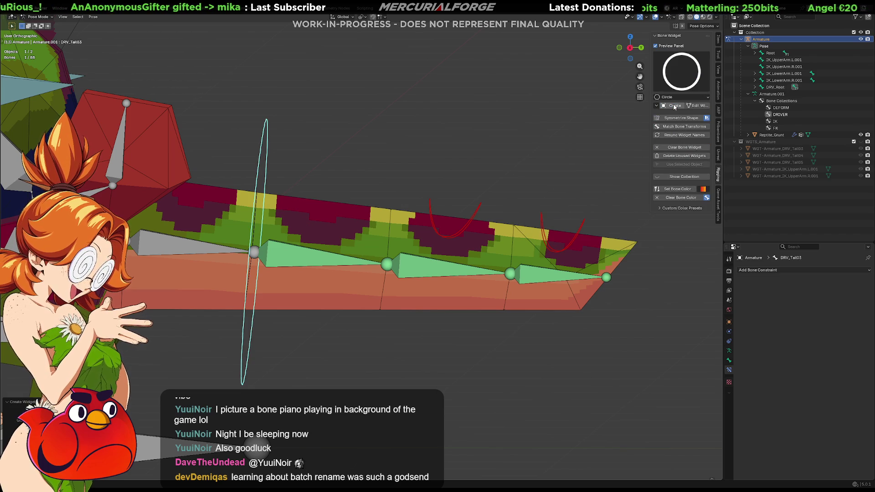
{"action": "left_click", "coordinate": [687, 86]}
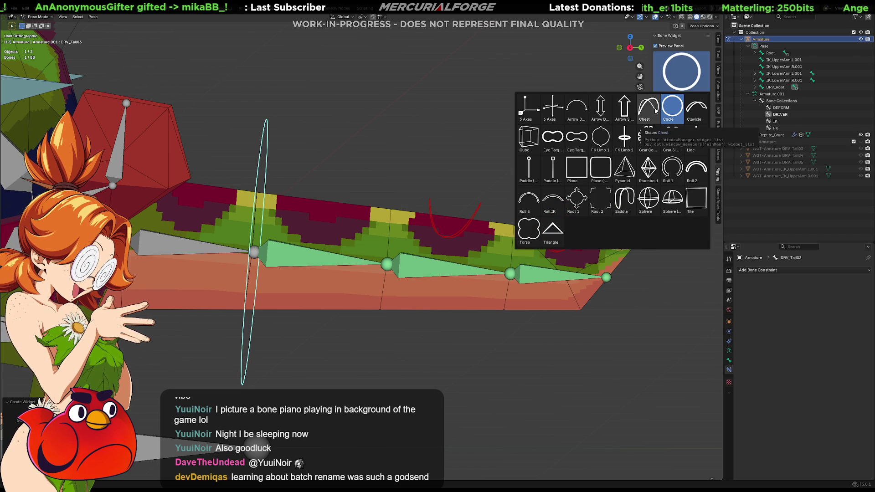
{"action": "left_click", "coordinate": [691, 113]}
{"action": "left_click", "coordinate": [678, 108]}
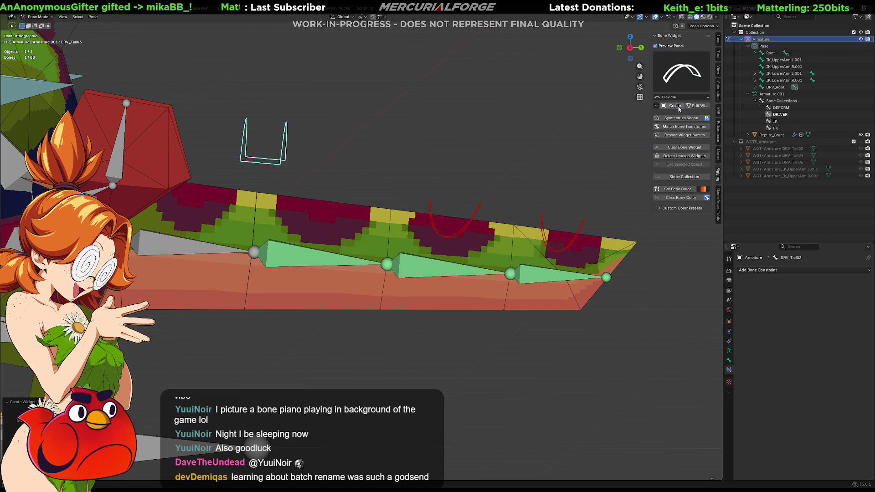
Give DRV_Tail04 and DRV_Tail05 the Clavicle arch widget, then open DRV_Tail05's widget for editing.
{"action": "mouse_move", "coordinate": [455, 173]}
{"action": "middle_mouse_down"}
{"action": "mouse_move", "coordinate": [389, 177]}
{"action": "mouse_move", "coordinate": [451, 170]}
{"action": "middle_mouse_up"}
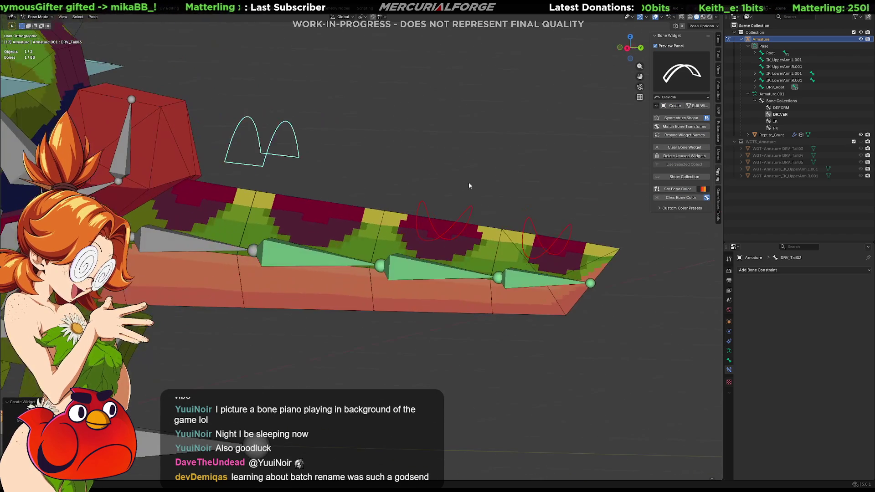
{"action": "left_click", "coordinate": [471, 210]}
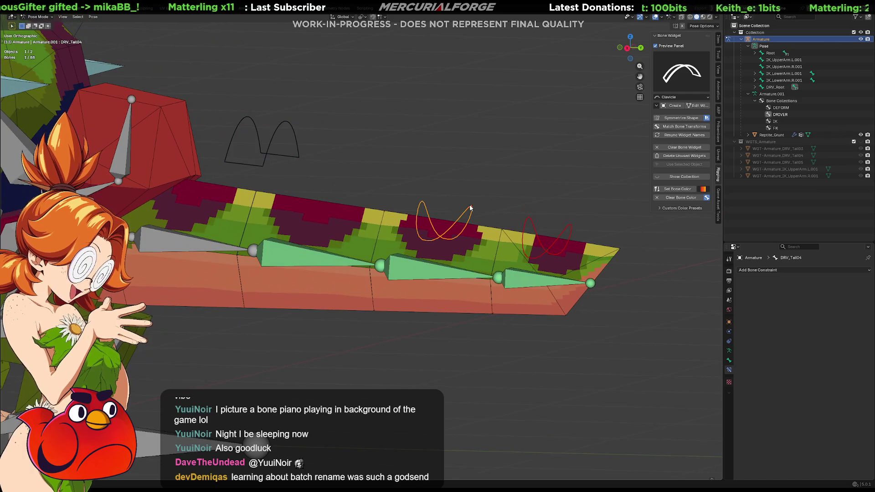
{"action": "left_click", "coordinate": [673, 105]}
{"action": "left_click", "coordinate": [568, 229]}
{"action": "left_click", "coordinate": [673, 106]}
{"action": "mouse_move", "coordinate": [540, 176]}
{"action": "middle_mouse_down"}
{"action": "mouse_move", "coordinate": [564, 177]}
{"action": "mouse_move", "coordinate": [525, 190]}
{"action": "middle_mouse_up"}
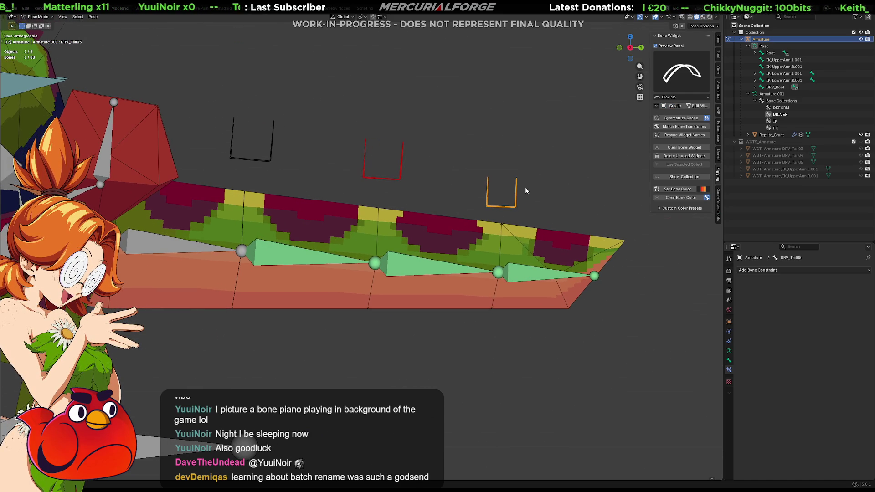
{"action": "key", "text": "r"}
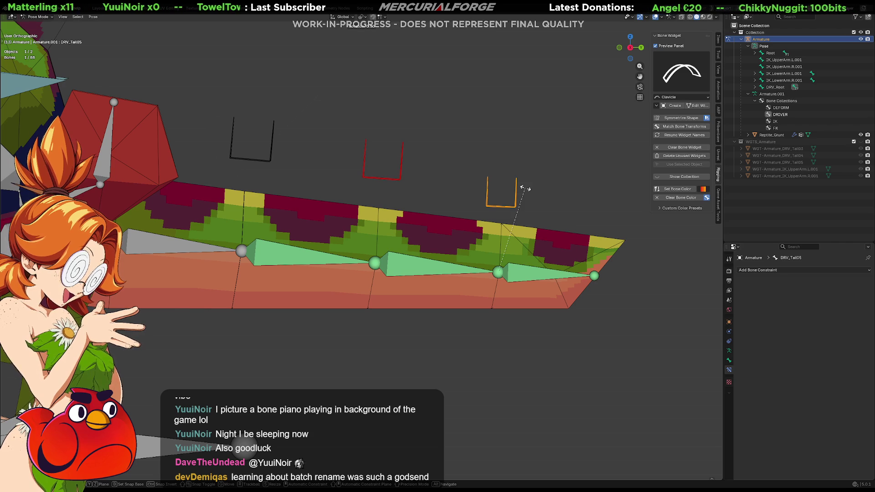
{"action": "key", "text": "Escape"}
{"action": "left_click", "coordinate": [697, 105]}
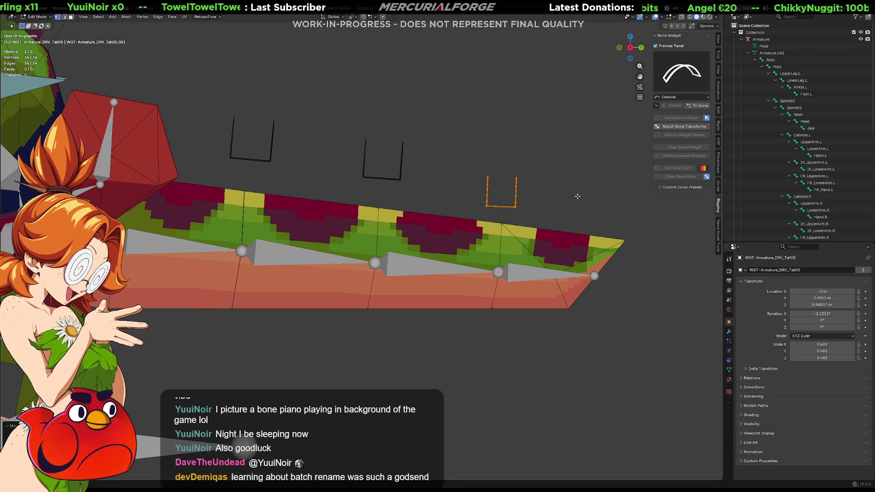
Lower the DRV_Tail05 arch widget along Z onto the tail and return to the bone.
{"action": "key", "text": "g"}
{"action": "key", "text": "g"}
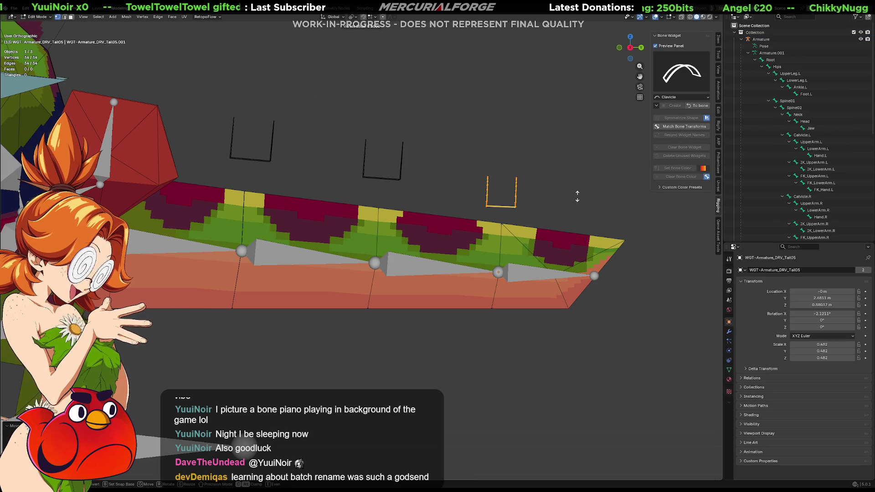
{"action": "left_click", "coordinate": [588, 201]}
{"action": "key", "text": "Tab"}
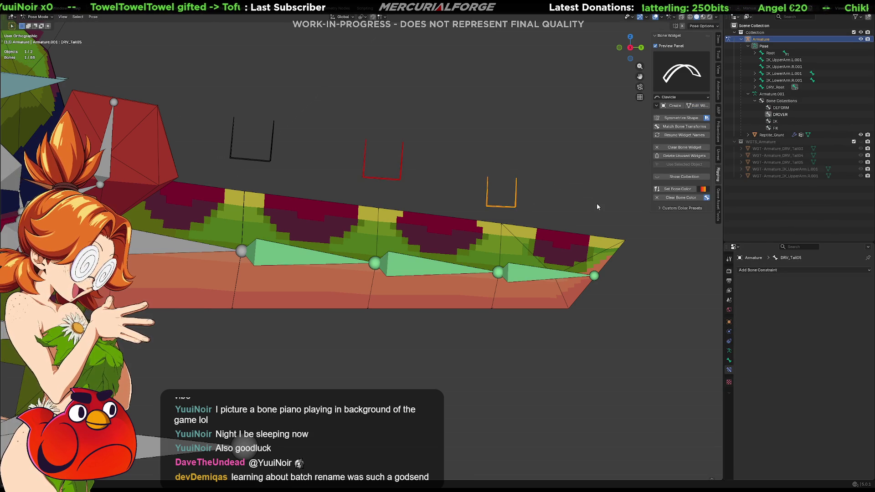
{"action": "left_click", "coordinate": [697, 105]}
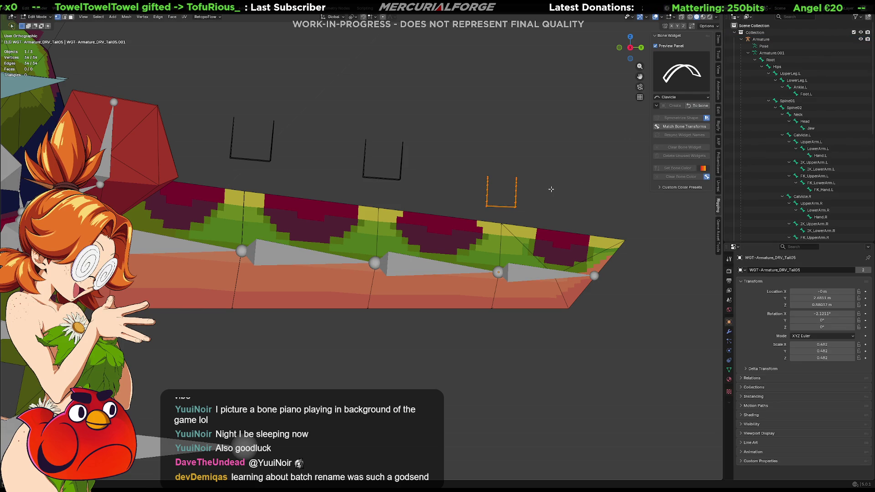
{"action": "key", "text": "g"}
{"action": "key", "text": "y"}
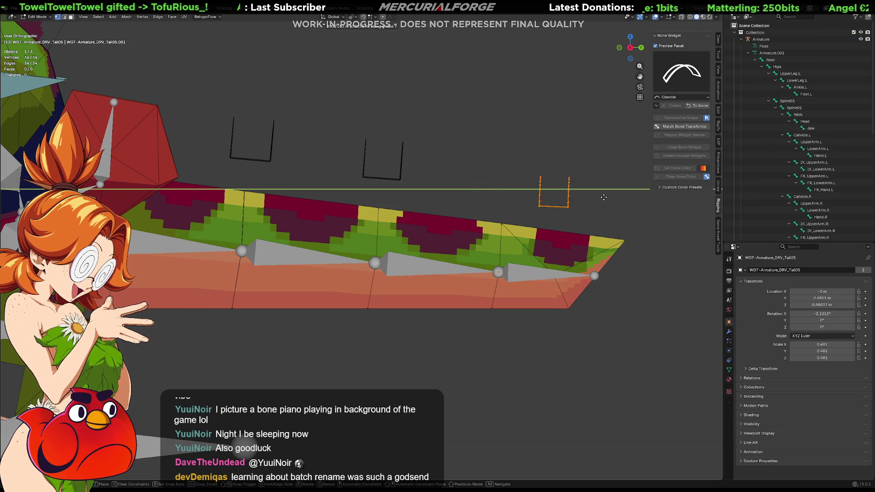
{"action": "key", "text": "z"}
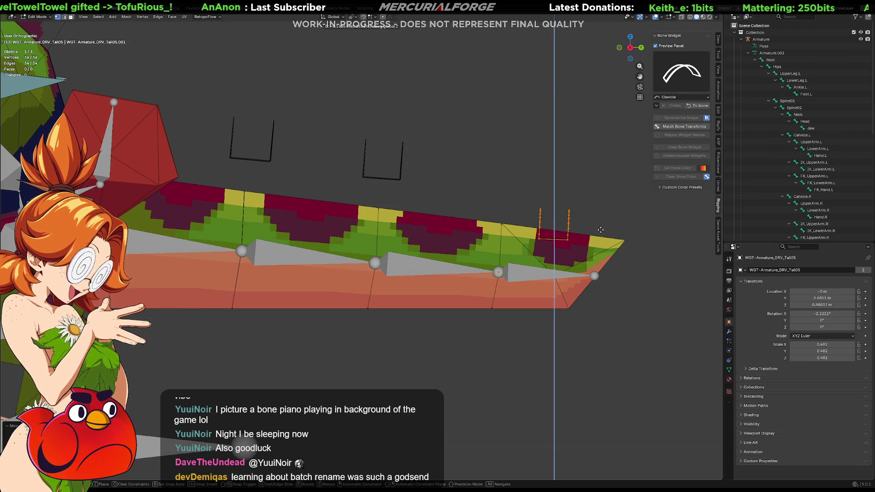
{"action": "left_click", "coordinate": [588, 230]}
{"action": "mouse_move", "coordinate": [588, 230]}
{"action": "middle_mouse_down"}
{"action": "mouse_move", "coordinate": [546, 232]}
{"action": "mouse_move", "coordinate": [535, 183]}
{"action": "middle_mouse_up"}
{"action": "scroll", "coordinate": [536, 183], "scroll_direction": "up", "scroll_amount": 2}
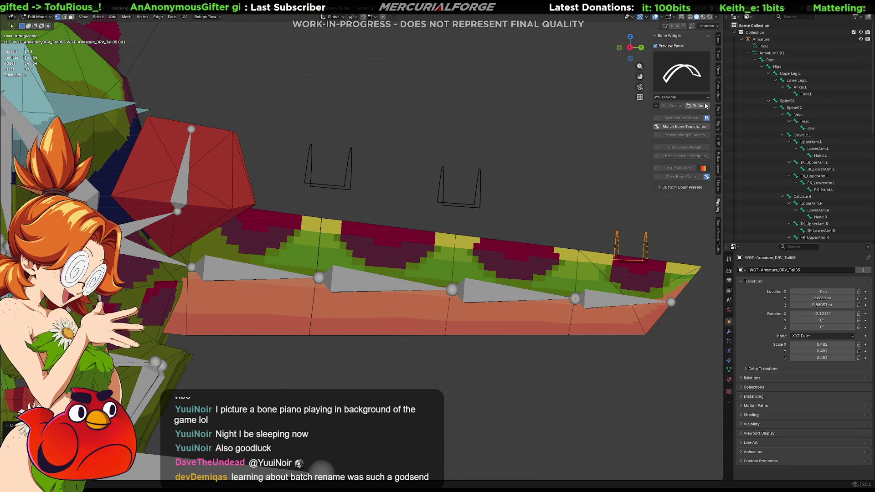
{"action": "left_click", "coordinate": [705, 105]}
Lower the DRV_Tail04 arch widget along Z onto the tail.
{"action": "left_click", "coordinate": [481, 175]}
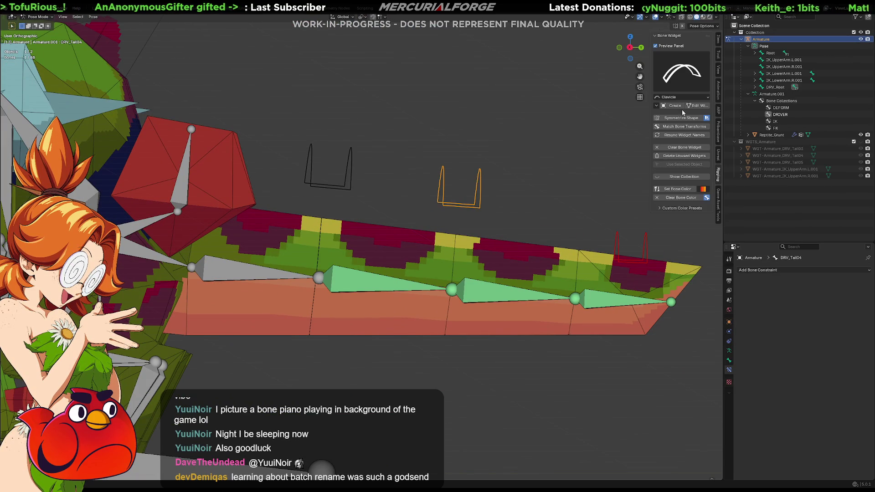
{"action": "left_click", "coordinate": [697, 105]}
{"action": "key", "text": "g"}
{"action": "key", "text": "y"}
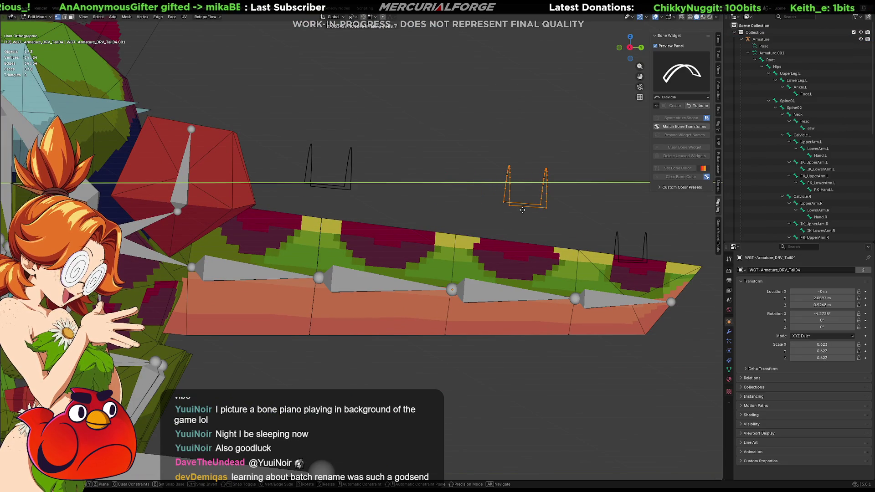
{"action": "key", "text": "z"}
{"action": "left_click", "coordinate": [412, 220]}
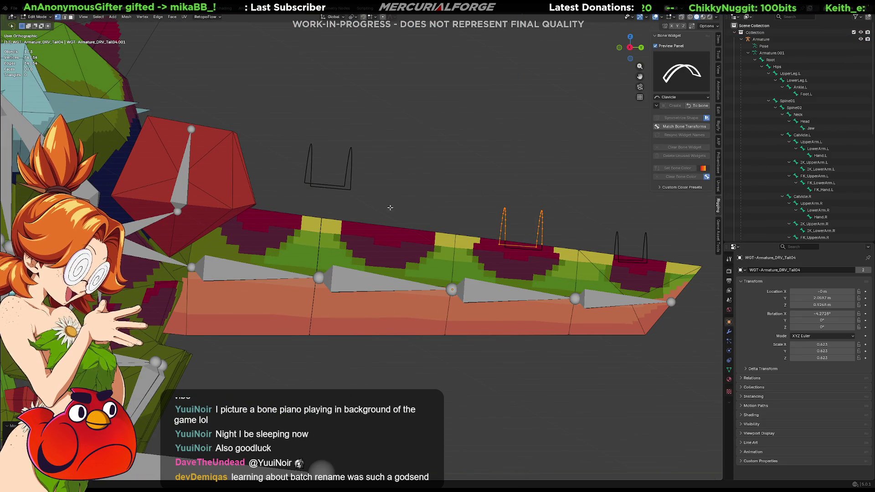
{"action": "left_click", "coordinate": [696, 106]}
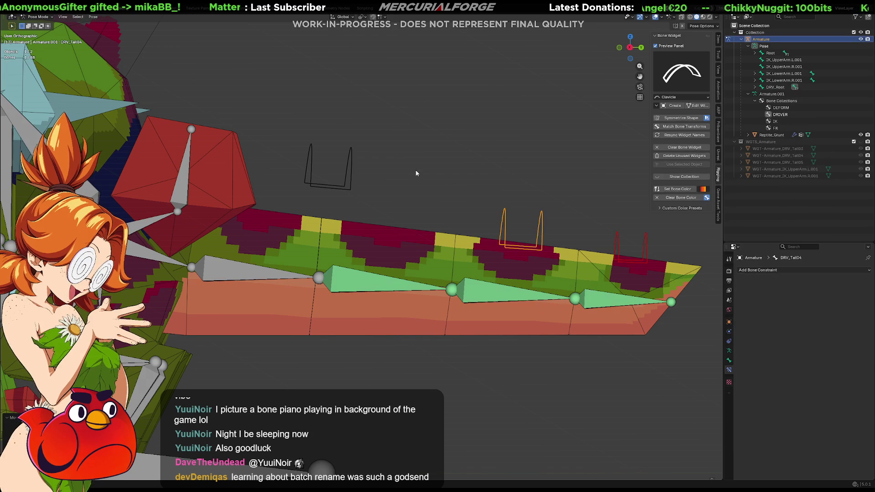
Lower the DRV_Tail03 arch widget along Z, then switch the armature into Edit Mode.
{"action": "left_click", "coordinate": [347, 164]}
{"action": "left_click", "coordinate": [691, 107]}
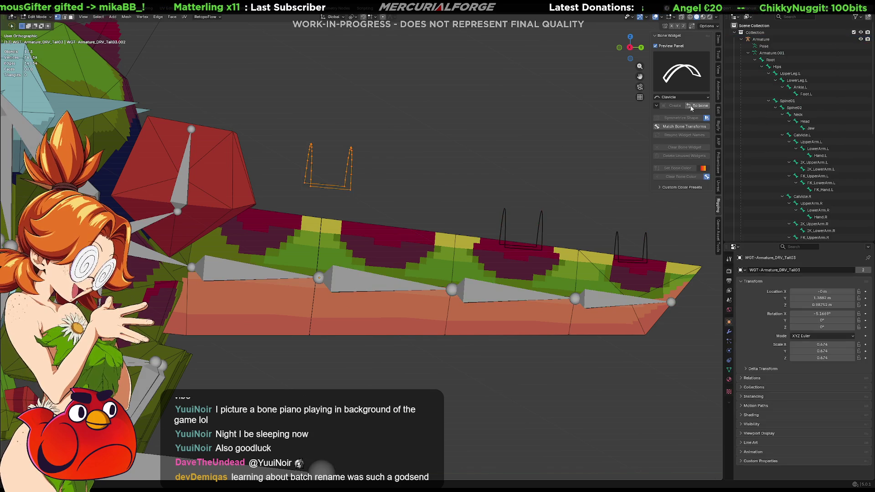
{"action": "key", "text": "g"}
{"action": "key", "text": "y"}
{"action": "key", "text": "z"}
{"action": "left_click", "coordinate": [540, 217]}
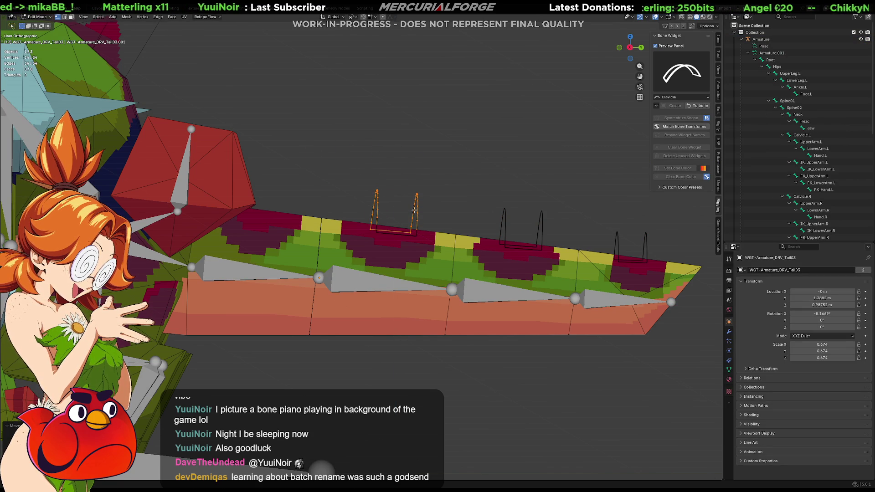
{"action": "middle_click_drag", "start_coordinate": [259, 281], "coordinate": [314, 278], "text": "shift"}
{"action": "key", "text": "Tab"}
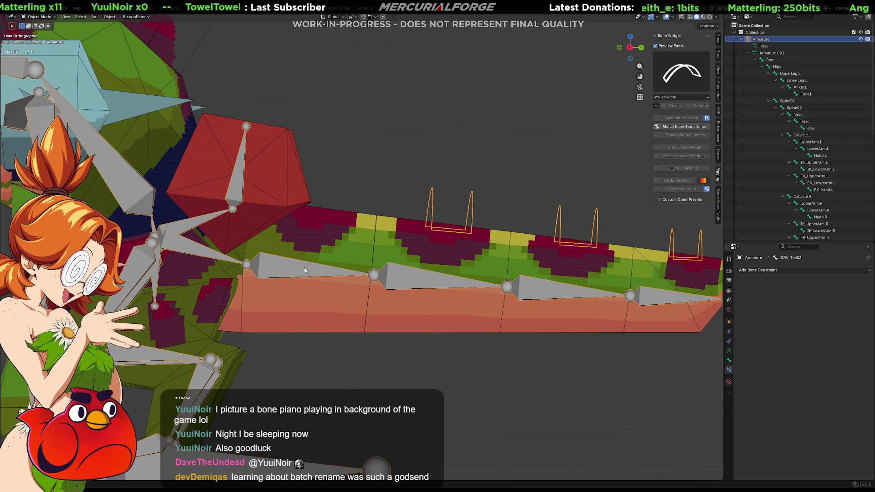
{"action": "key", "text": "Tab"}
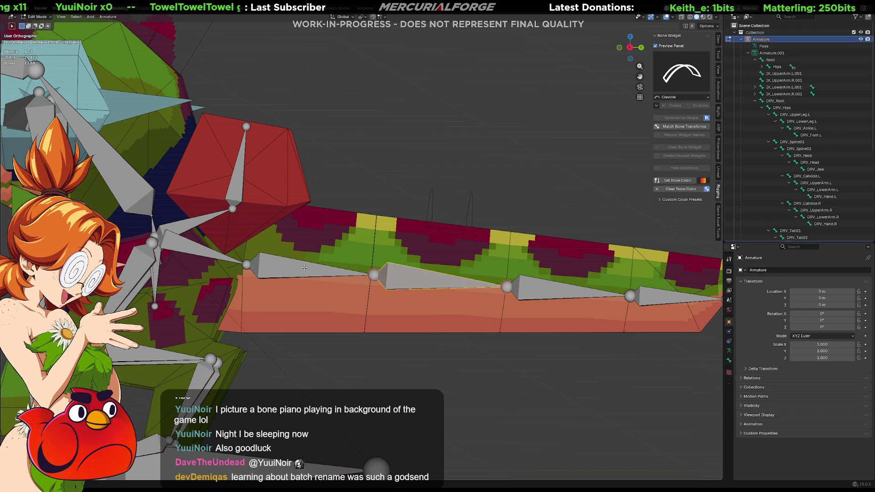
Return to Pose Mode and create a widget for the DRV_Tail02 bone.
{"action": "key", "text": "Tab"}
{"action": "key", "text": "ctrl+Tab"}
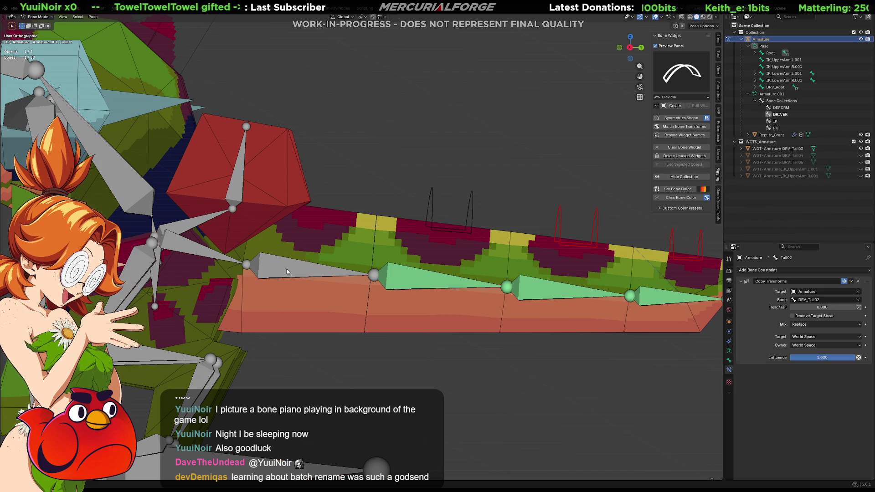
{"action": "left_click", "coordinate": [294, 270]}
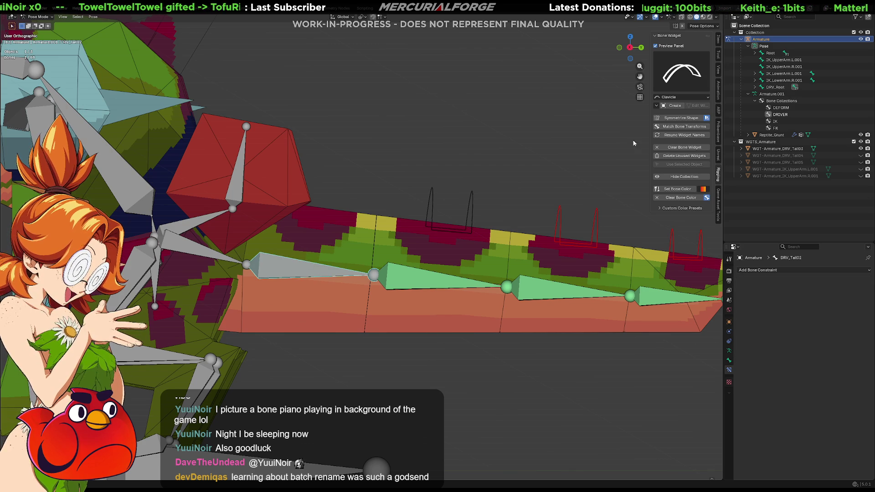
{"action": "left_click", "coordinate": [675, 105]}
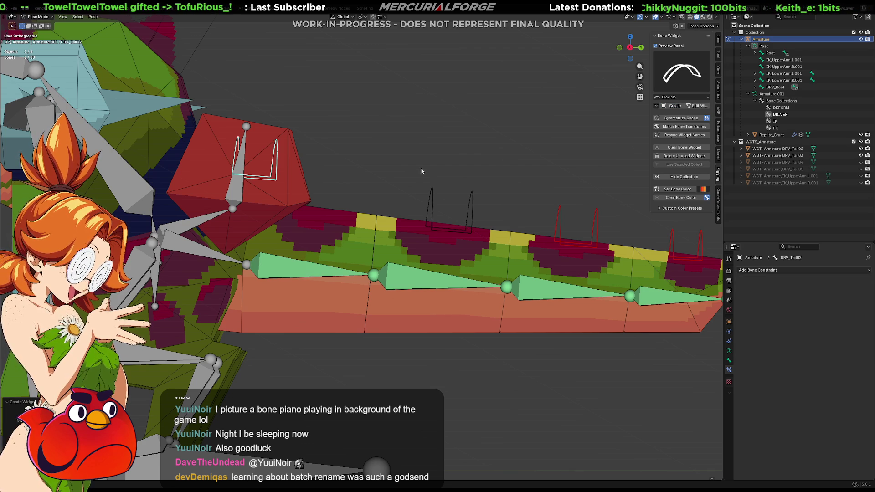
Adjust the DRV_Tail02 widget's height above the tail along Z.
{"action": "middle_click_drag", "start_coordinate": [411, 160], "coordinate": [401, 177]}
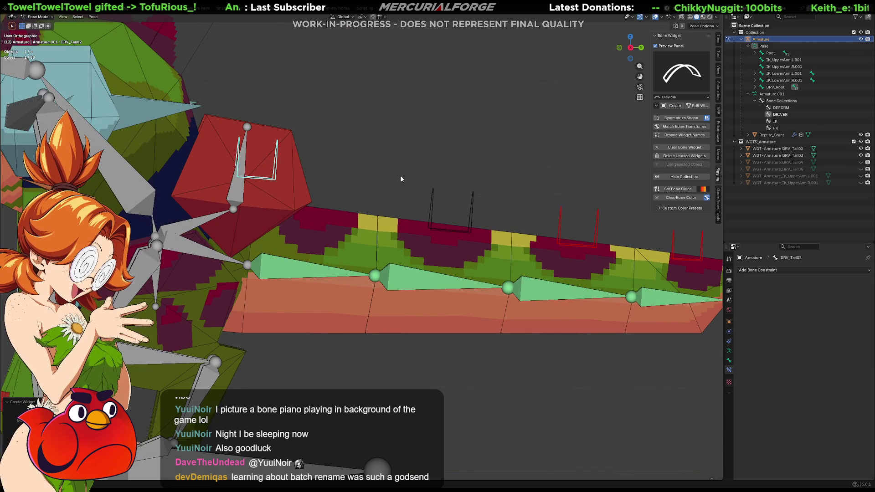
{"action": "left_click", "coordinate": [697, 106]}
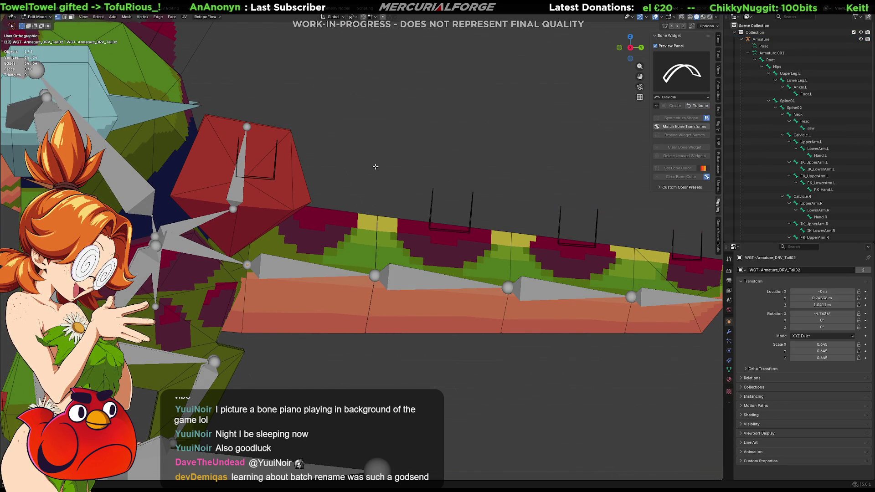
{"action": "key", "text": "a"}
{"action": "key", "text": "g"}
{"action": "key", "text": "y"}
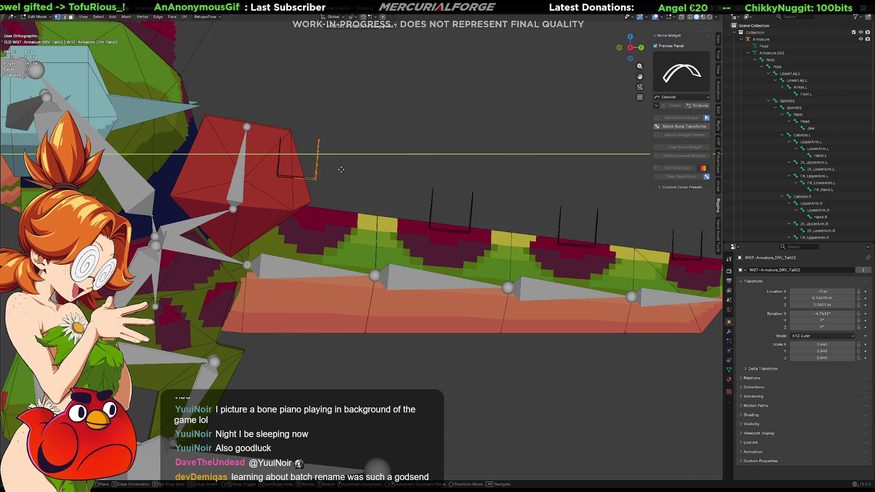
{"action": "key", "text": "z"}
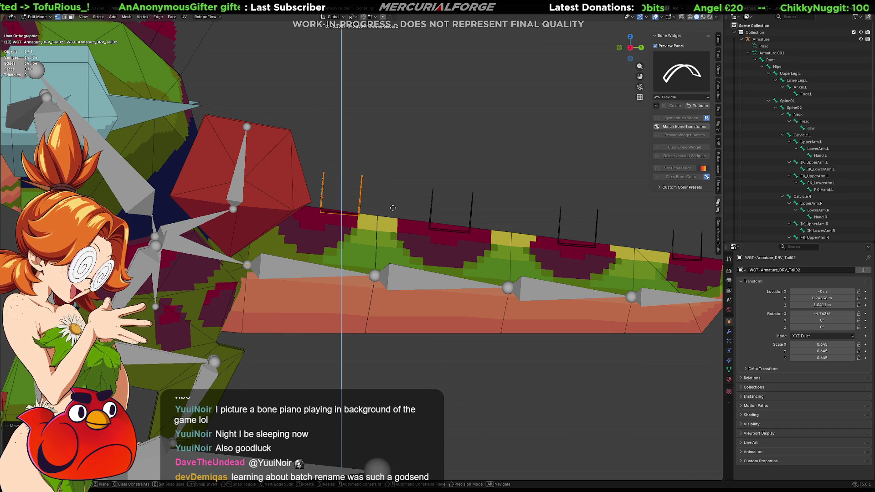
{"action": "left_click", "coordinate": [393, 208]}
Slide the DRV_Tail02 widget along Y into place on the tail and finish editing it.
{"action": "mouse_move", "coordinate": [420, 170]}
{"action": "middle_mouse_down"}
{"action": "mouse_move", "coordinate": [325, 210]}
{"action": "mouse_move", "coordinate": [375, 204]}
{"action": "middle_mouse_up"}
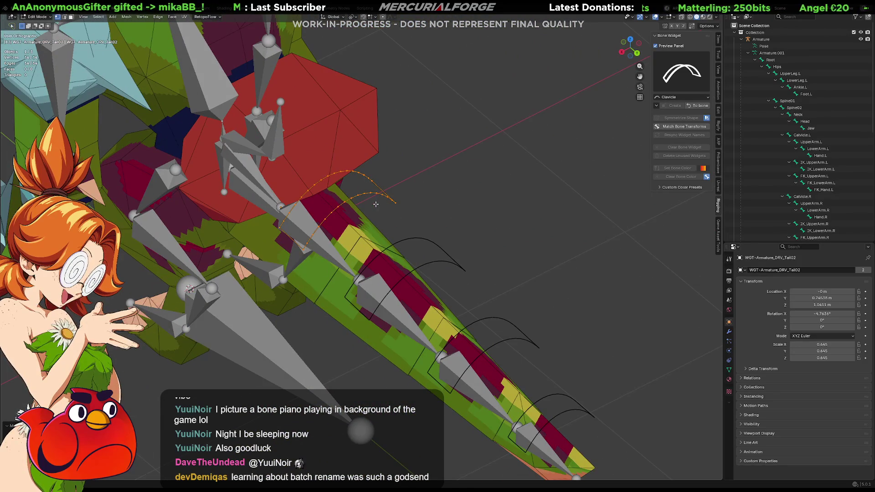
{"action": "key", "text": "g"}
{"action": "key", "text": "y"}
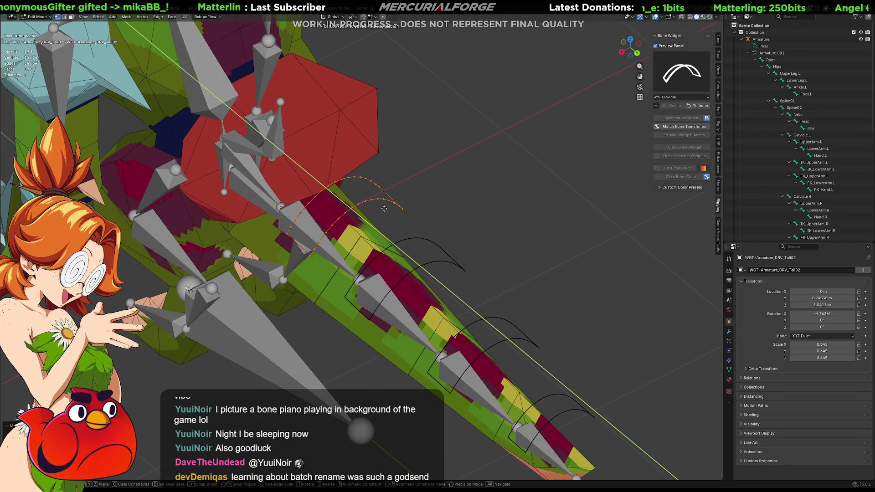
{"action": "left_click", "coordinate": [384, 209]}
{"action": "middle_click_drag", "start_coordinate": [409, 204], "coordinate": [454, 171]}
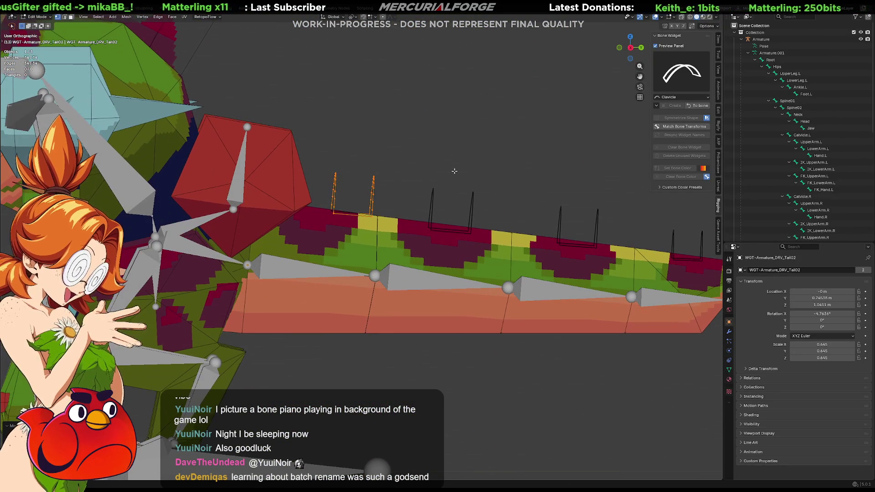
{"action": "key", "text": "g"}
{"action": "key", "text": "y"}
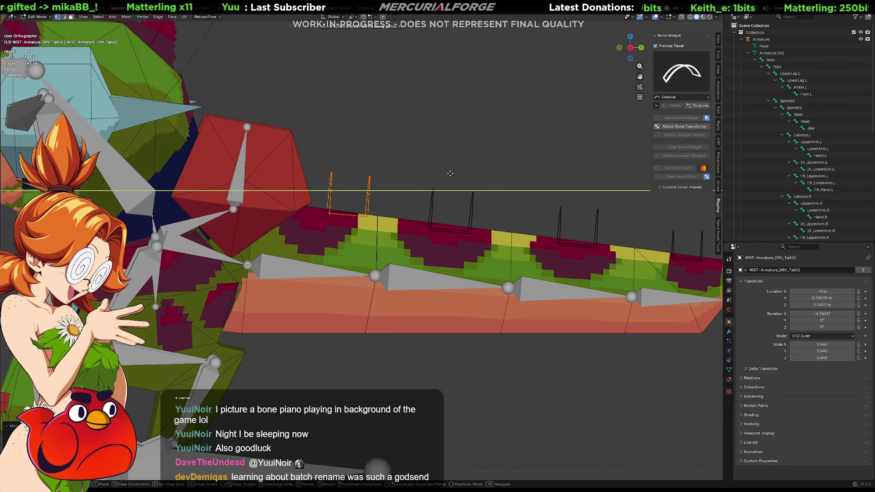
{"action": "left_click", "coordinate": [447, 173]}
{"action": "key", "text": "alt+a"}
{"action": "middle_click_drag", "start_coordinate": [444, 173], "coordinate": [463, 175]}
{"action": "key", "text": "Tab"}
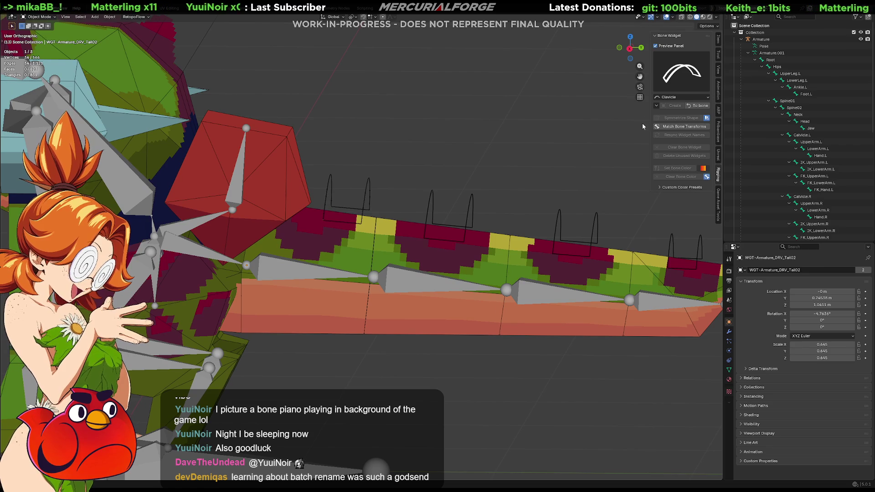
Select DRV_Tail02 through DRV_Tail05 in Pose Mode and color their widgets orange.
{"action": "left_click", "coordinate": [697, 105]}
{"action": "key", "text": "Tab"}
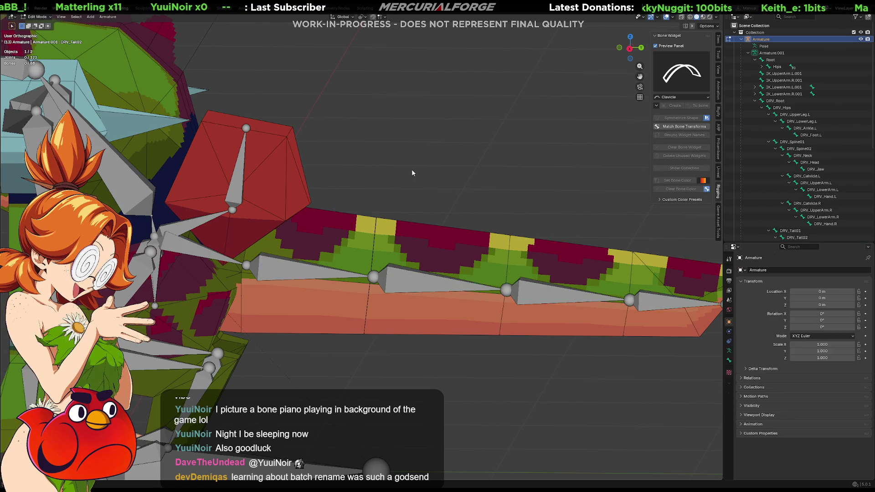
{"action": "key", "text": "ctrl+Tab"}
{"action": "scroll", "coordinate": [393, 176], "scroll_direction": "down", "scroll_amount": 2}
{"action": "left_click", "coordinate": [367, 208]}
{"action": "middle_click_drag", "start_coordinate": [384, 216], "coordinate": [423, 226]}
{"action": "left_click", "coordinate": [422, 226], "text": "shift"}
{"action": "left_click", "coordinate": [468, 241], "text": "shift"}
{"action": "left_click", "coordinate": [536, 256], "text": "shift"}
{"action": "left_click", "coordinate": [687, 189]}
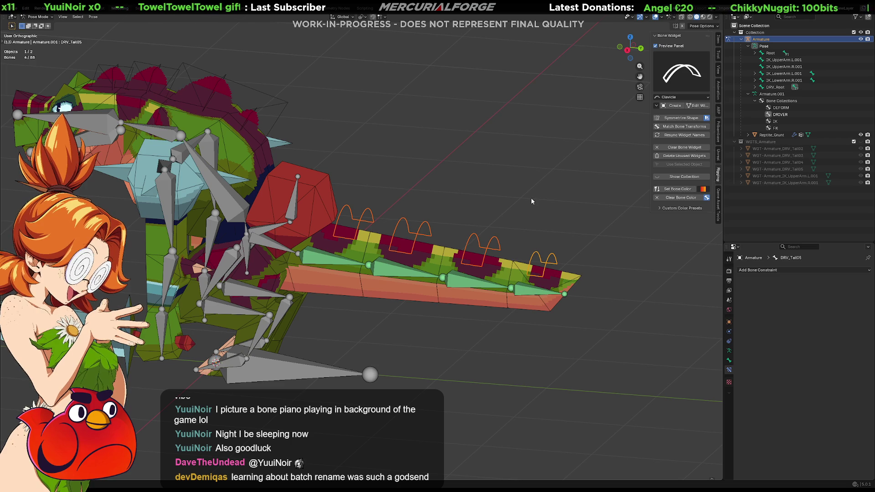
Set the pivot to individual origins and test-bend the tail bones, then cancel.
{"action": "key", "text": "period"}
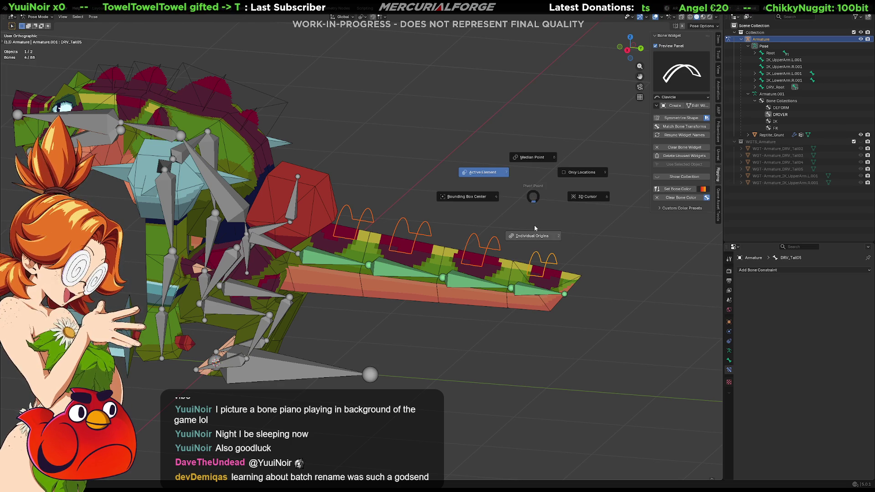
{"action": "left_click", "coordinate": [533, 231]}
{"action": "key", "text": "r"}
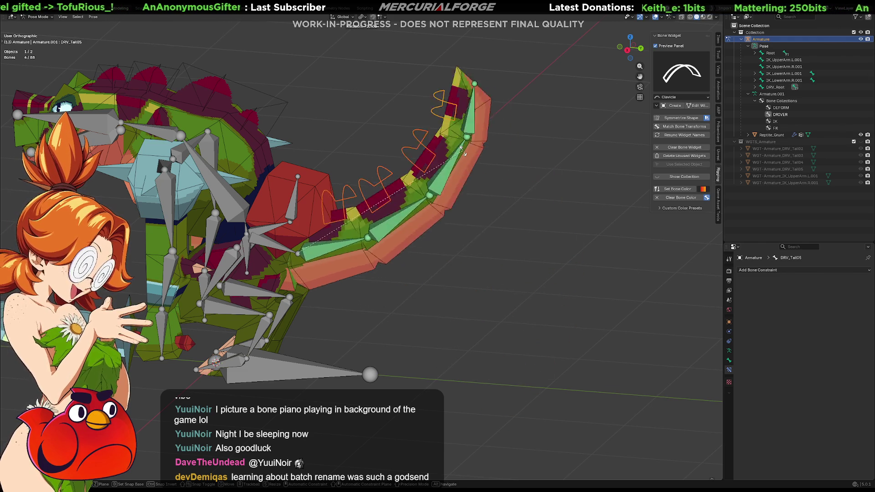
{"action": "key", "text": "Escape"}
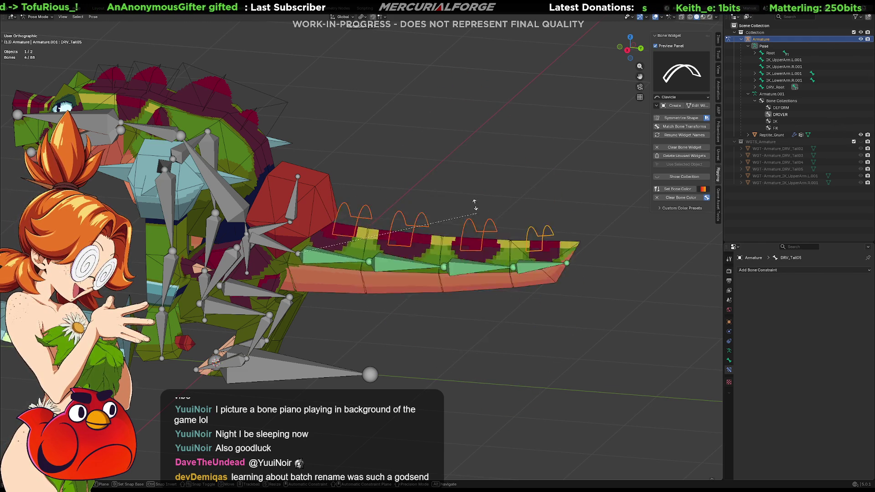
Turn off the wireframe overlay and test-rotate the tail bones, then undo the pose.
{"action": "left_click", "coordinate": [662, 17]}
{"action": "left_click", "coordinate": [616, 132]}
{"action": "middle_click_drag", "start_coordinate": [487, 206], "coordinate": [486, 208]}
{"action": "key", "text": "r"}
{"action": "key", "text": "r"}
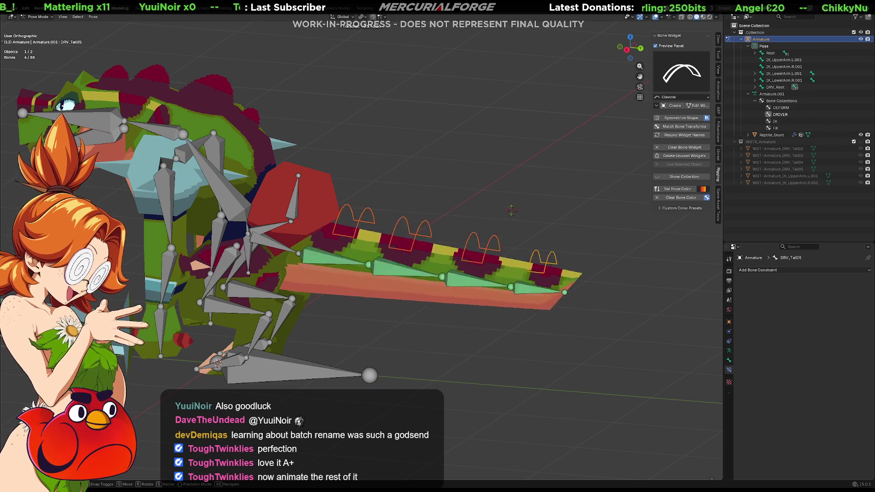
{"action": "left_click", "coordinate": [513, 213]}
{"action": "key", "text": "ctrl+z"}
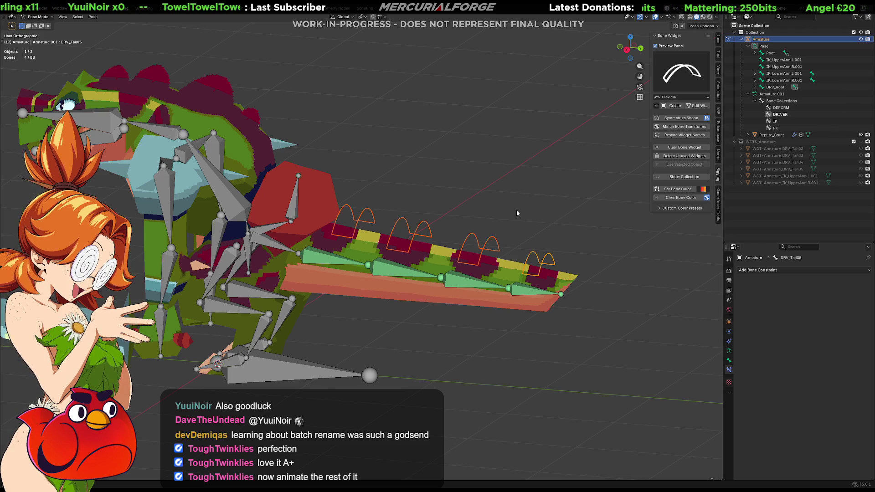
Test-pose the tail bones with Z-axis rotations and scaling, resetting rotation in between.
{"action": "mouse_move", "coordinate": [512, 212]}
{"action": "middle_mouse_down"}
{"action": "mouse_move", "coordinate": [447, 230]}
{"action": "mouse_move", "coordinate": [354, 203]}
{"action": "mouse_move", "coordinate": [411, 209]}
{"action": "mouse_move", "coordinate": [364, 206]}
{"action": "mouse_move", "coordinate": [383, 247]}
{"action": "middle_mouse_up"}
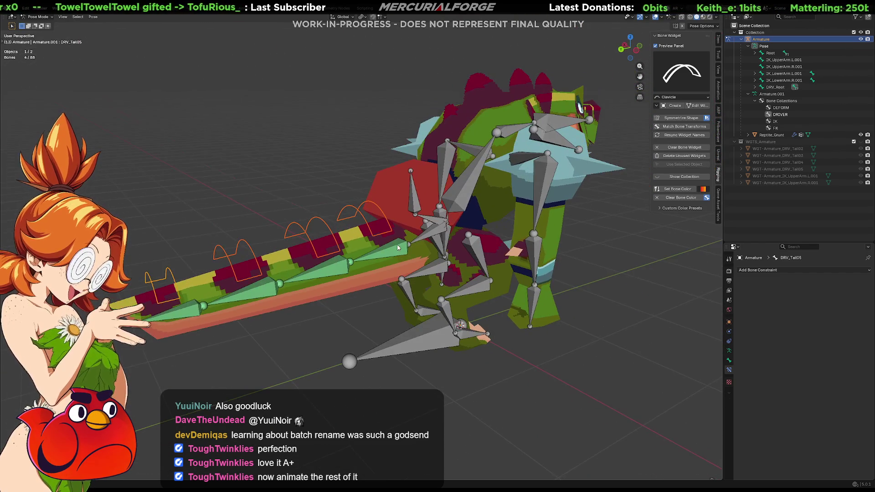
{"action": "key", "text": "r"}
{"action": "key", "text": "x"}
{"action": "key", "text": "z"}
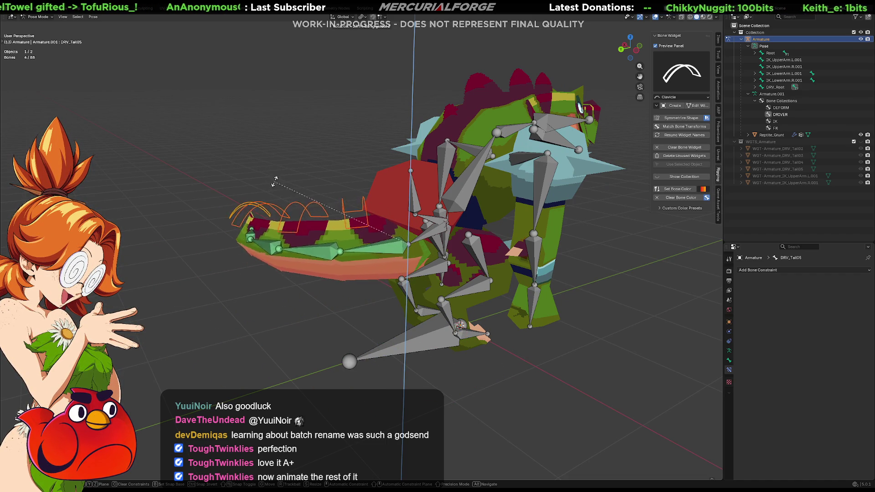
{"action": "left_click", "coordinate": [325, 162]}
{"action": "mouse_move", "coordinate": [314, 184]}
{"action": "middle_mouse_down"}
{"action": "mouse_move", "coordinate": [423, 229]}
{"action": "mouse_move", "coordinate": [471, 226]}
{"action": "mouse_move", "coordinate": [425, 225]}
{"action": "middle_mouse_up"}
{"action": "key", "text": "alt+r"}
{"action": "key", "text": "s"}
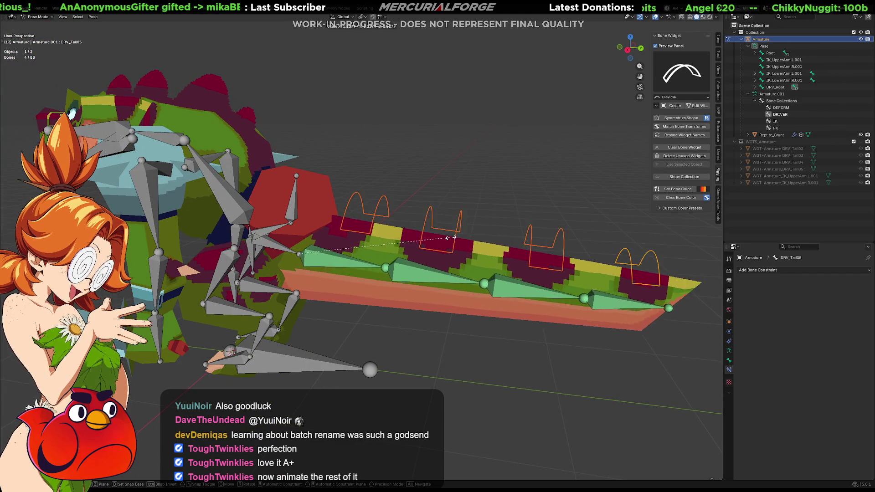
{"action": "left_click", "coordinate": [520, 242]}
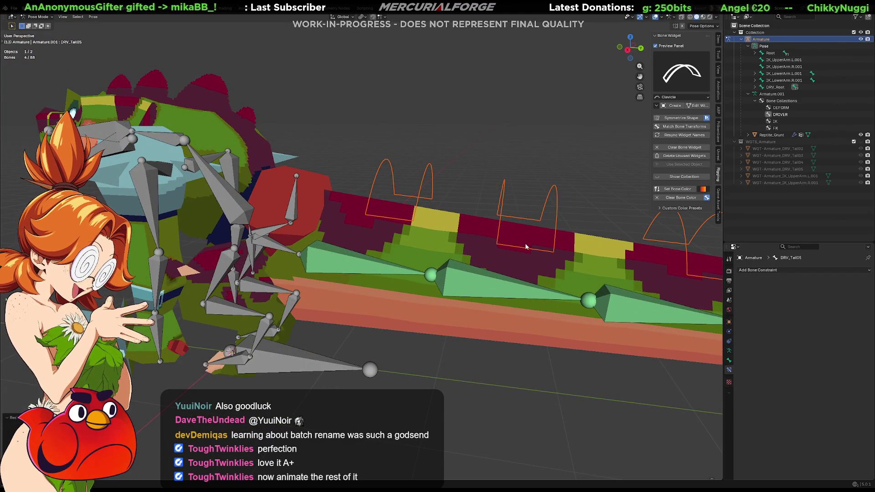
{"action": "scroll", "coordinate": [445, 253], "scroll_direction": "down", "scroll_amount": 5}
{"action": "key", "text": "r"}
{"action": "key", "text": "x"}
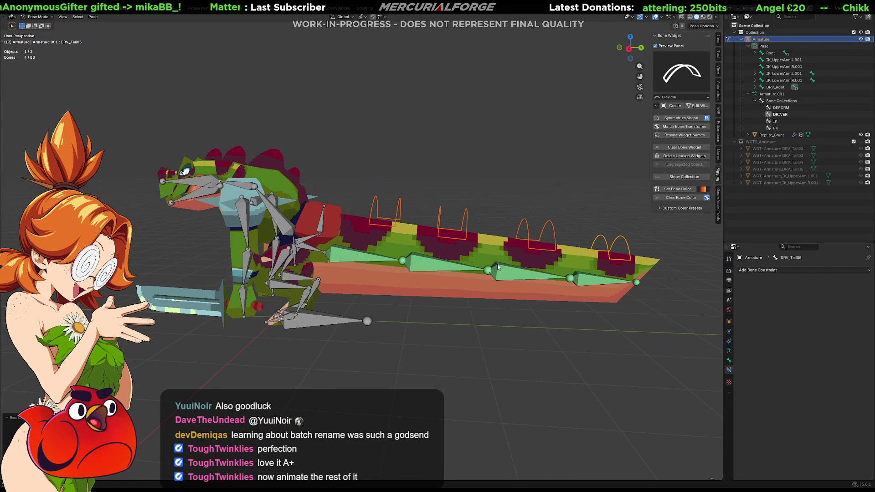
{"action": "key", "text": "z"}
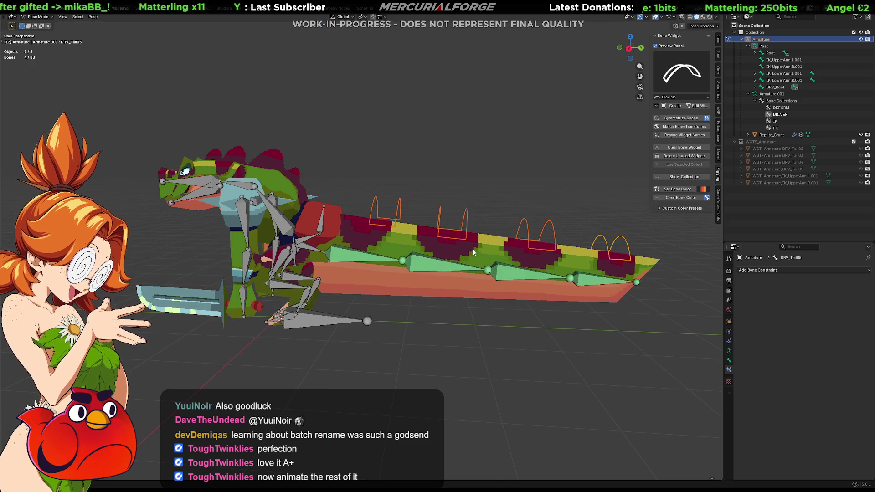
{"action": "left_click", "coordinate": [469, 256]}
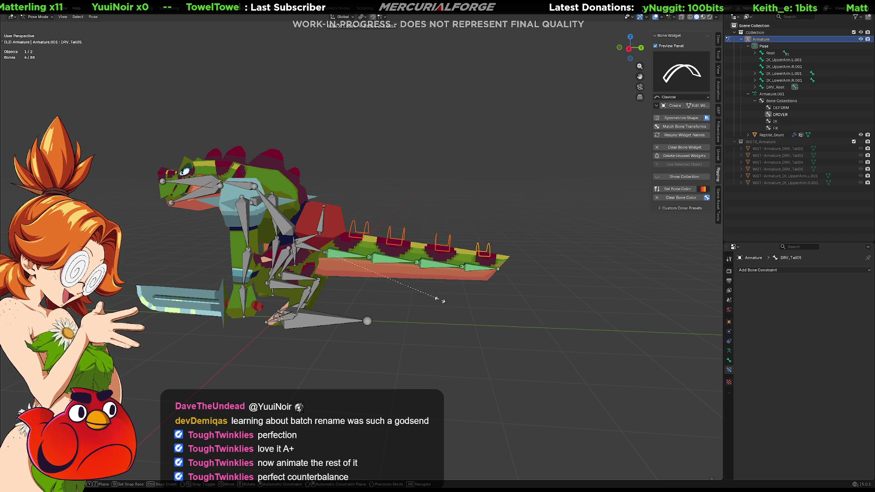
{"action": "key", "text": "r"}
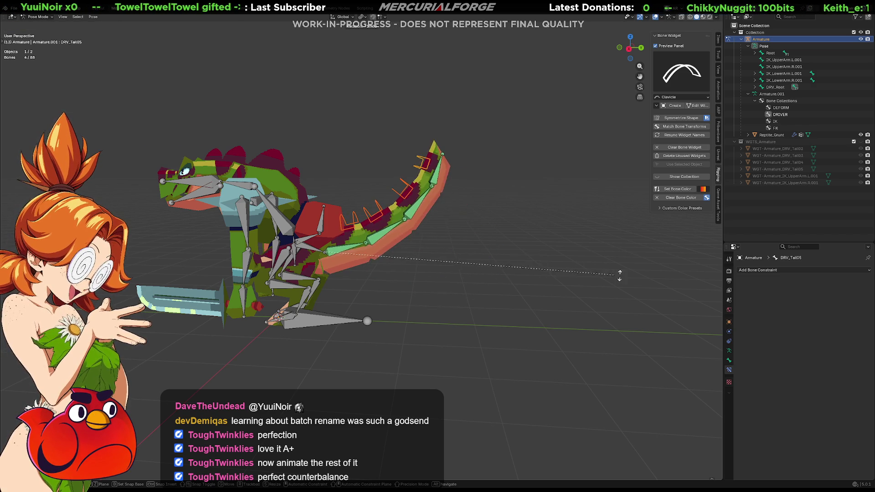
{"action": "left_click", "coordinate": [644, 275]}
{"action": "key", "text": "s"}
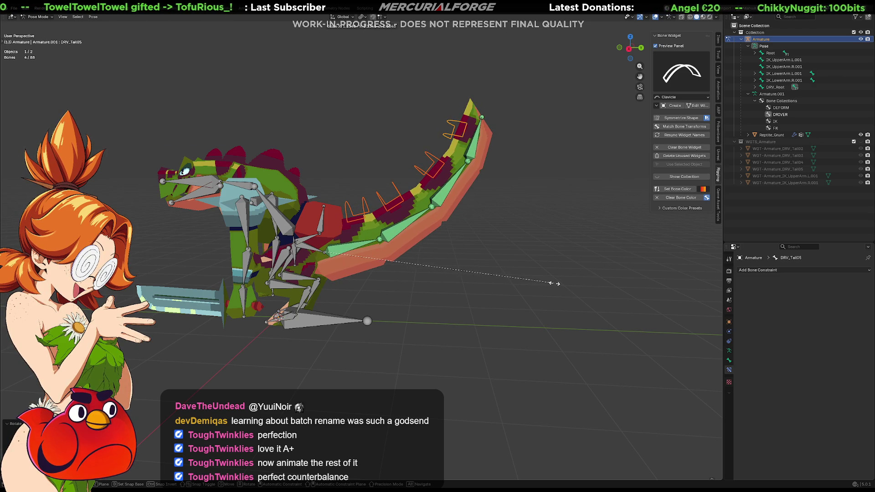
{"action": "left_click", "coordinate": [554, 283]}
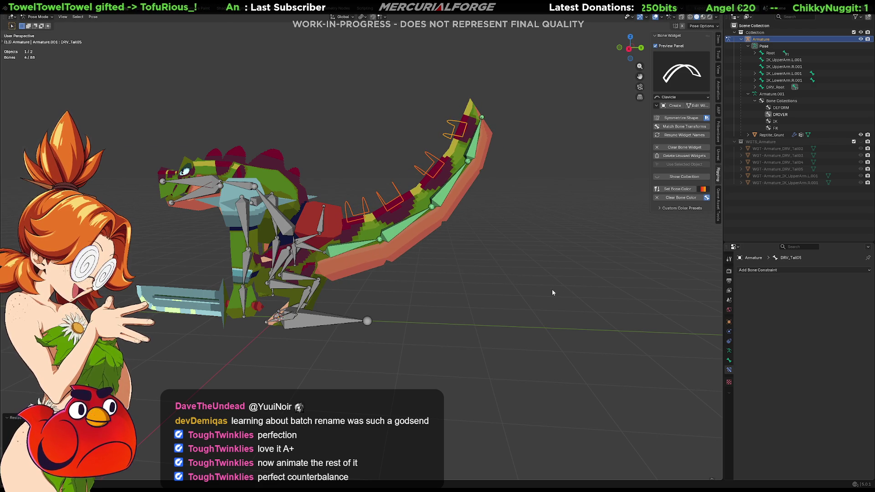
{"action": "key", "text": "alt+r"}
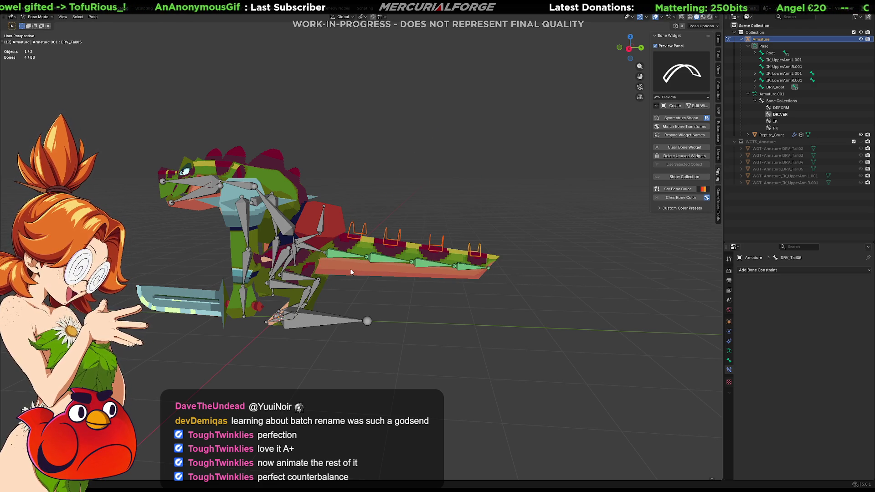
{"action": "scroll", "coordinate": [401, 268], "scroll_direction": "up", "scroll_amount": 5}
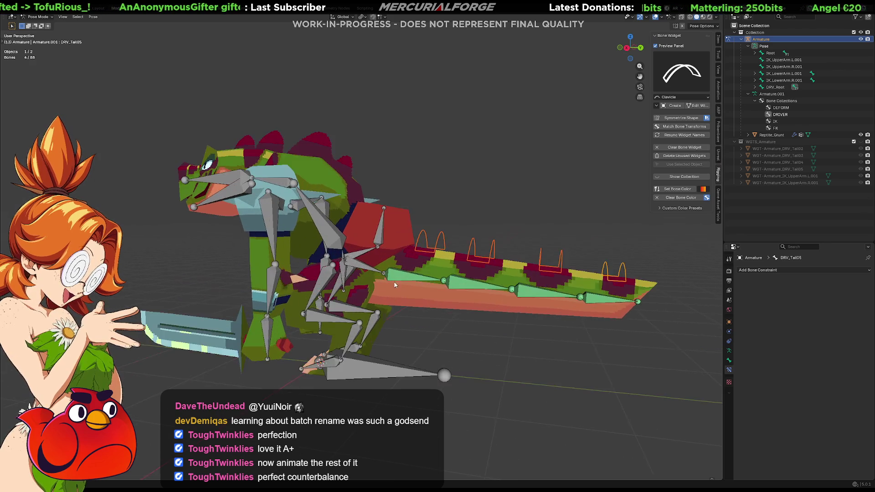
Add a Copy Transforms constraint to Bag02 targeting DRV_Bag02.
{"action": "middle_click_drag", "start_coordinate": [394, 222], "coordinate": [363, 241], "text": "shift"}
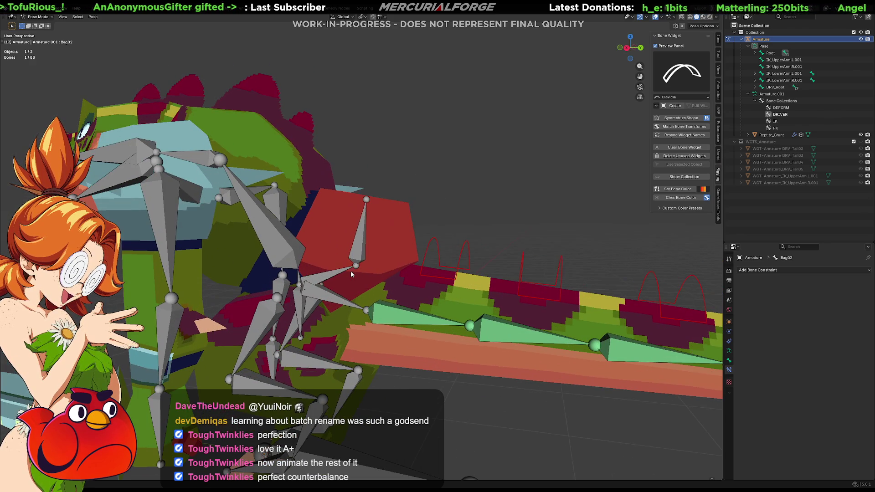
{"action": "left_click", "coordinate": [363, 242]}
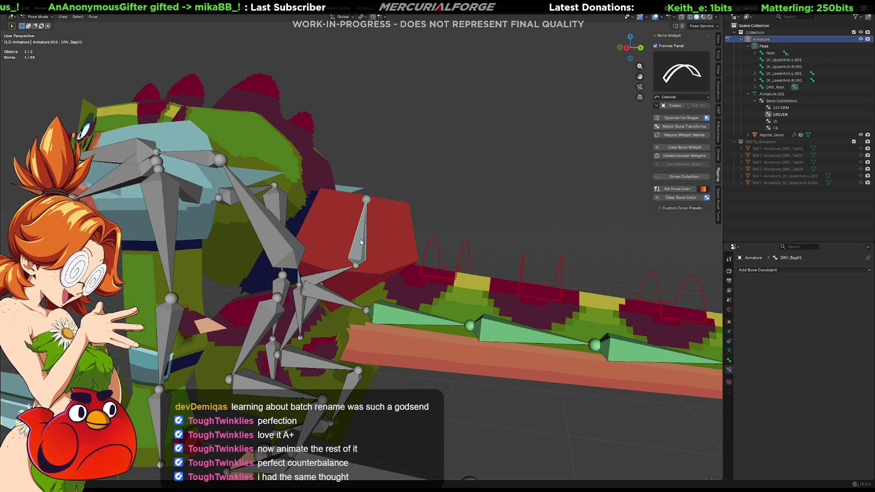
{"action": "key", "text": "shift+ctrl+c"}
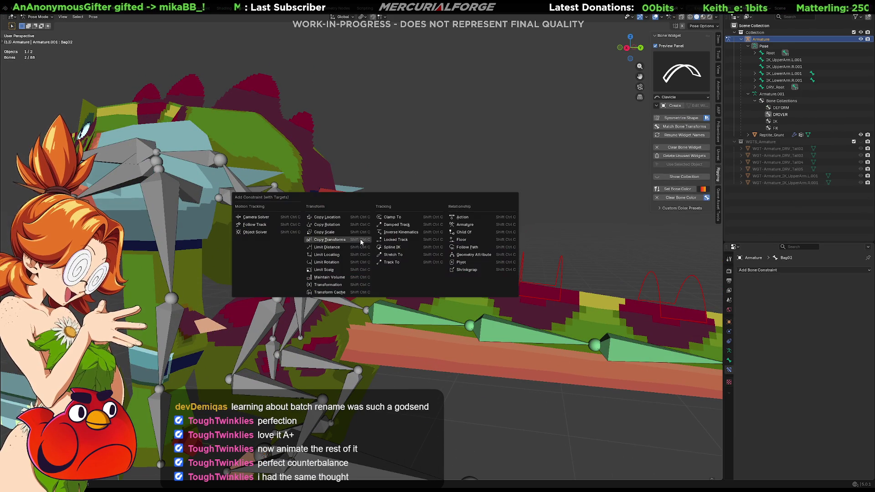
{"action": "left_click", "coordinate": [361, 242]}
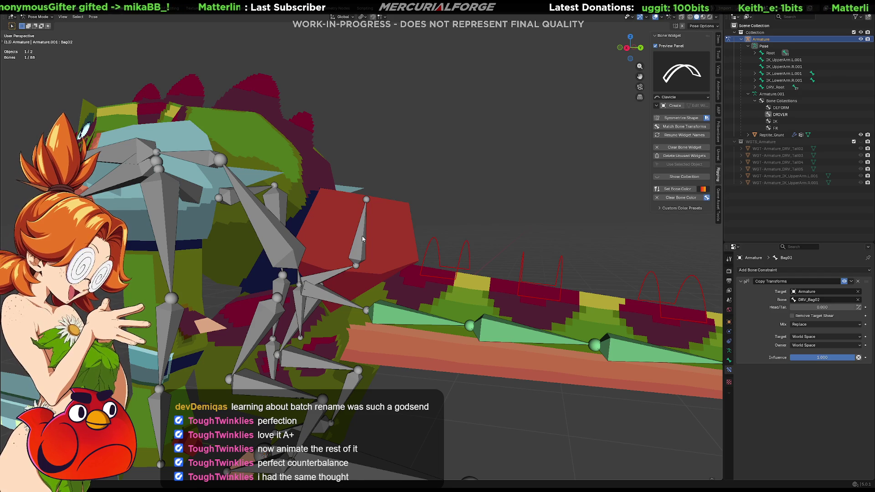
Move DRV_Bag02 to confirm the red bag follows, then undo the test move.
{"action": "left_click", "coordinate": [363, 239]}
{"action": "left_click_drag", "start_coordinate": [363, 239], "coordinate": [382, 226]}
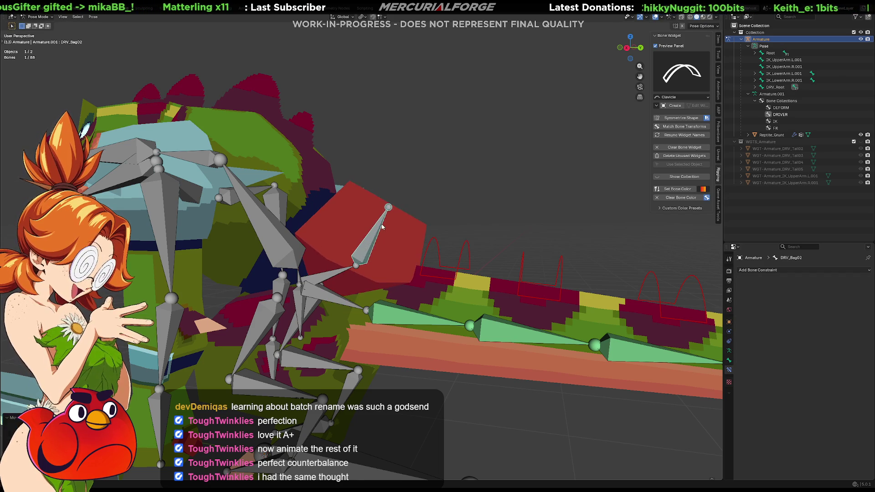
{"action": "key", "text": "ctrl+z"}
{"action": "mouse_move", "coordinate": [377, 229]}
{"action": "middle_mouse_down"}
{"action": "mouse_move", "coordinate": [385, 231]}
{"action": "mouse_move", "coordinate": [379, 255]}
{"action": "mouse_move", "coordinate": [611, 199]}
{"action": "middle_mouse_up"}
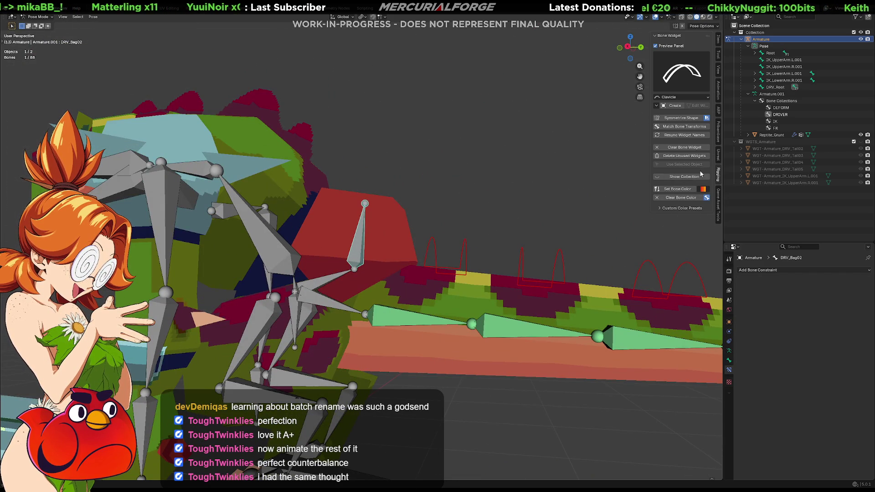
{"action": "left_click", "coordinate": [687, 73]}
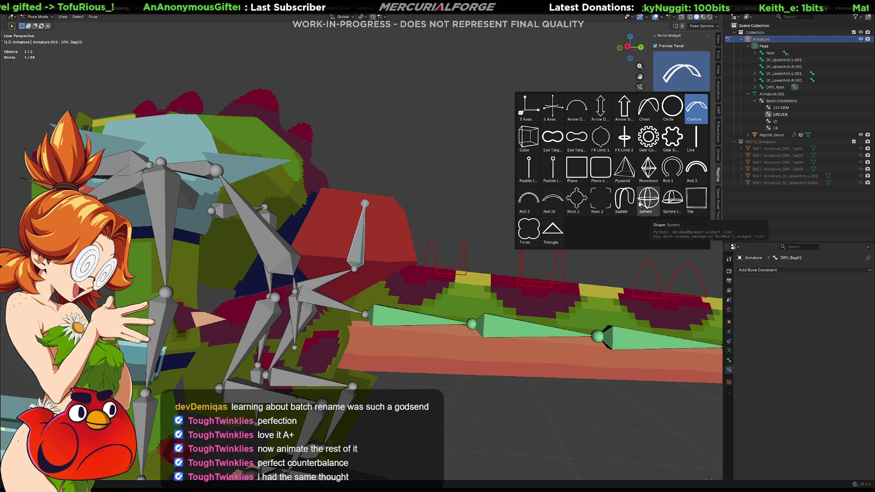
Create a Saddle widget, WGT-Armature_DRV_Bag02, for DRV_Bag02 and open it for mesh editing.
{"action": "left_click", "coordinate": [625, 201]}
{"action": "left_click", "coordinate": [672, 107]}
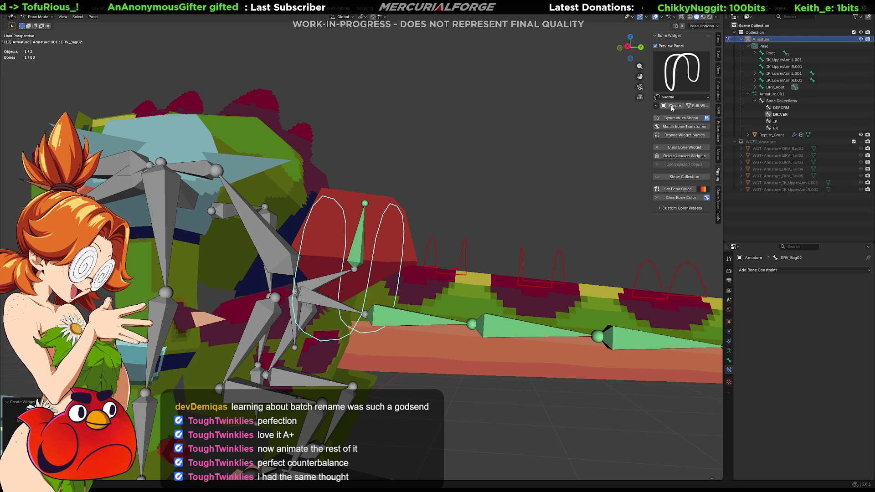
{"action": "mouse_move", "coordinate": [440, 239]}
{"action": "middle_mouse_down"}
{"action": "mouse_move", "coordinate": [440, 288]}
{"action": "mouse_move", "coordinate": [390, 286]}
{"action": "mouse_move", "coordinate": [441, 291]}
{"action": "middle_mouse_up"}
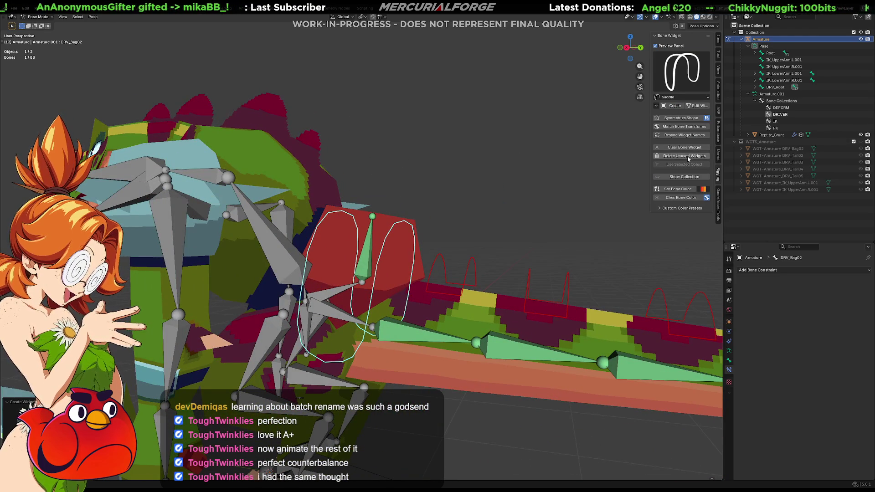
{"action": "left_click", "coordinate": [704, 108]}
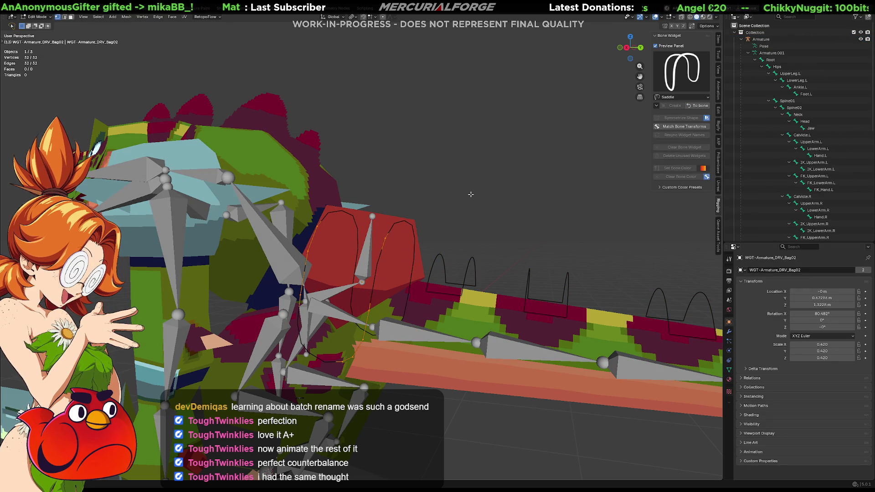
Raise the saddle widget along Y, scale it on local Y, and shift it along Y again.
{"action": "key", "text": "g"}
{"action": "key", "text": "y"}
{"action": "key", "text": "y"}
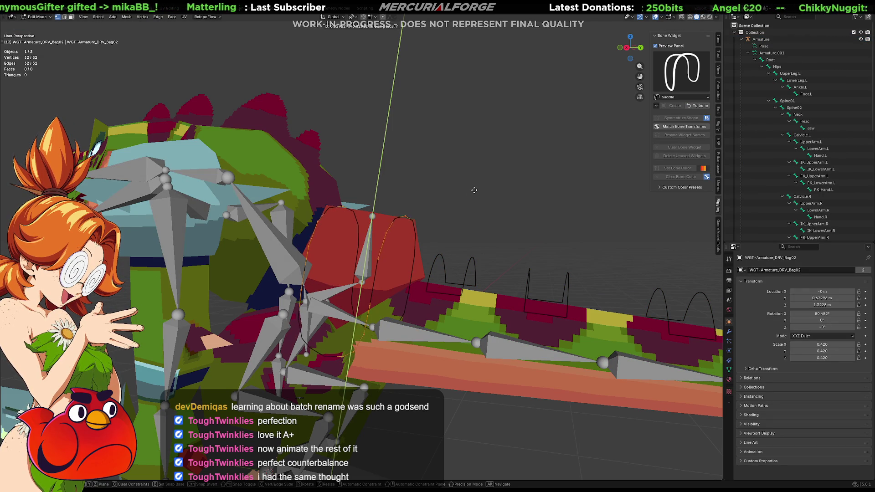
{"action": "left_click", "coordinate": [485, 167]}
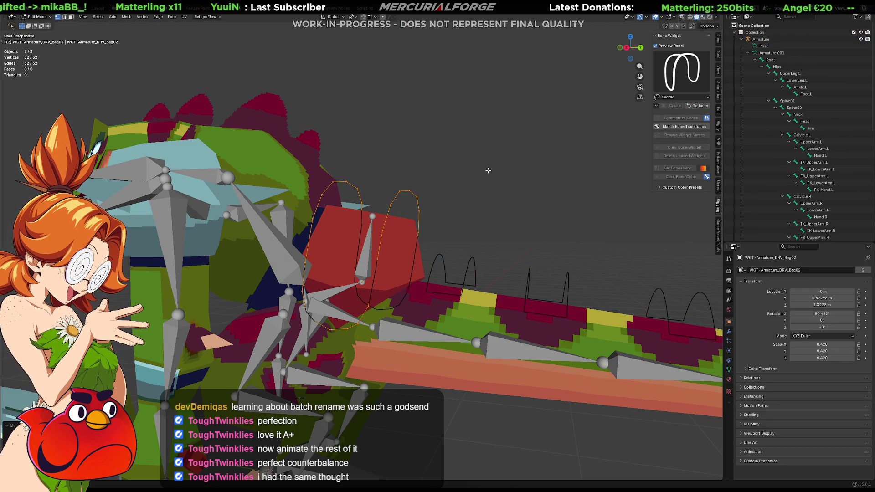
{"action": "key", "text": "s"}
{"action": "key", "text": "z"}
{"action": "key", "text": "z"}
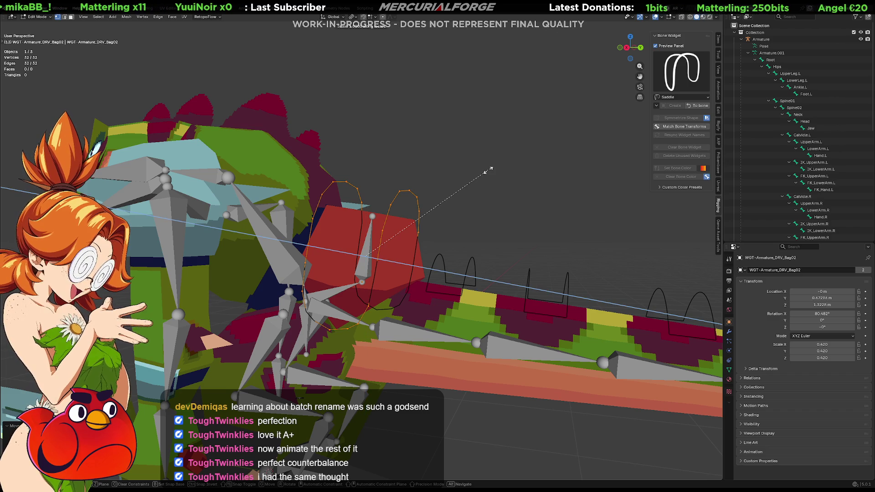
{"action": "key", "text": "y"}
{"action": "key", "text": "y"}
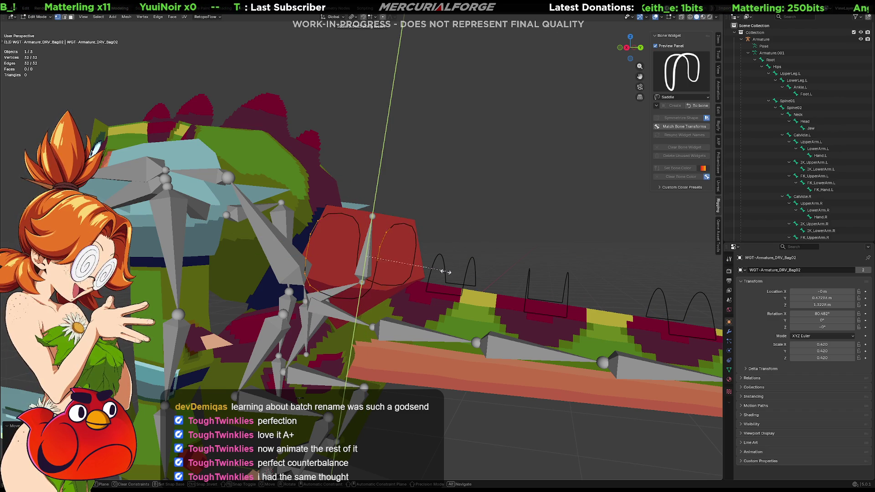
{"action": "left_click", "coordinate": [412, 289]}
{"action": "key", "text": "g"}
{"action": "key", "text": "y"}
{"action": "key", "text": "y"}
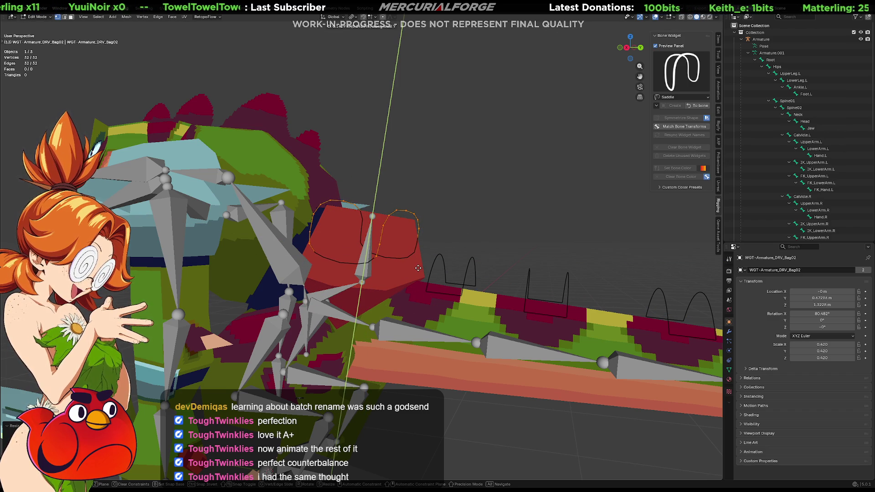
{"action": "left_click", "coordinate": [417, 268]}
Return DRV_Bag02 to Pose Mode with To Bone and bring up the bone colour palette.
{"action": "mouse_move", "coordinate": [418, 268]}
{"action": "middle_mouse_down"}
{"action": "mouse_move", "coordinate": [367, 276]}
{"action": "mouse_move", "coordinate": [364, 305]}
{"action": "mouse_move", "coordinate": [355, 282]}
{"action": "mouse_move", "coordinate": [301, 282]}
{"action": "mouse_move", "coordinate": [443, 278]}
{"action": "middle_mouse_up"}
{"action": "middle_click_drag", "start_coordinate": [442, 278], "coordinate": [547, 237]}
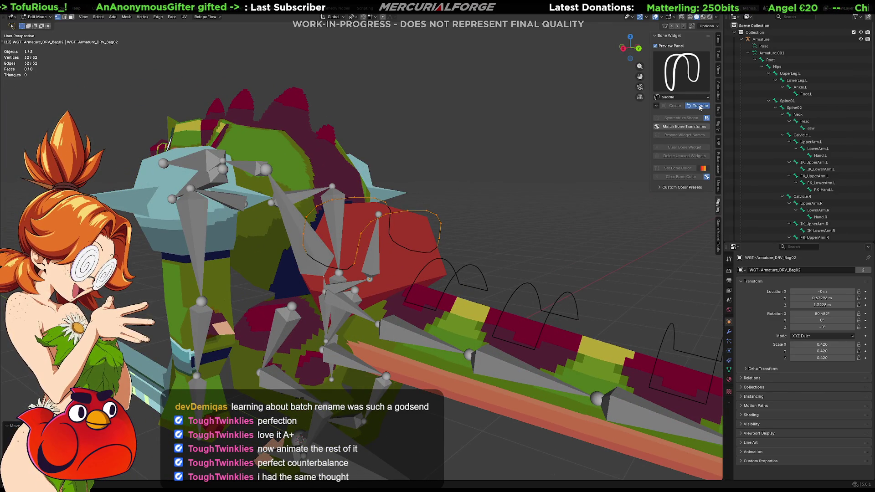
{"action": "left_click", "coordinate": [702, 105]}
{"action": "left_click", "coordinate": [705, 189]}
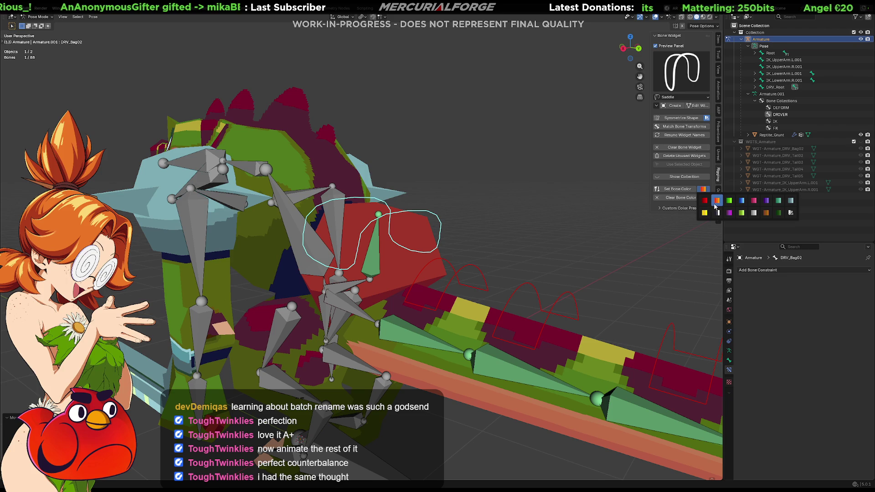
Colour the DRV_Bag02 bone teal-green instead of the briefly chosen pink.
{"action": "left_click", "coordinate": [754, 200]}
{"action": "left_click", "coordinate": [703, 189]}
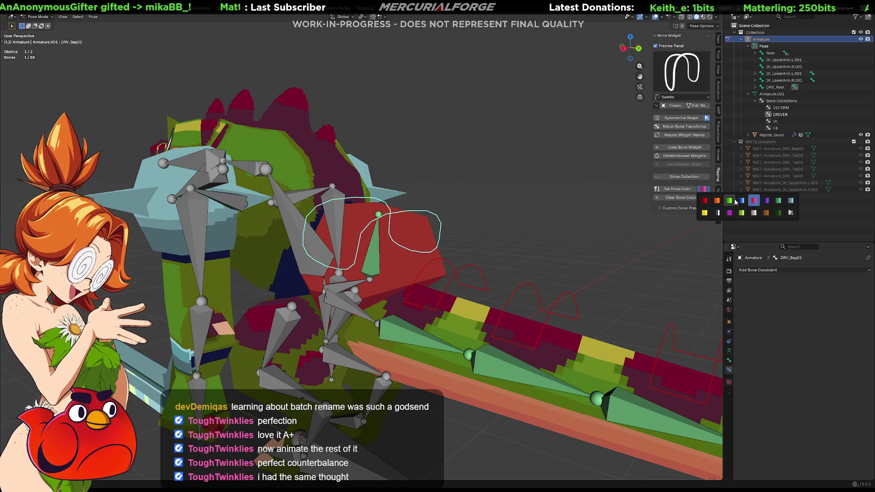
{"action": "left_click", "coordinate": [779, 201]}
{"action": "left_click", "coordinate": [685, 190]}
Test-rotate DRV_Bag02 to see the bag follow, then show its transform values in the Item tab.
{"action": "left_click", "coordinate": [507, 230]}
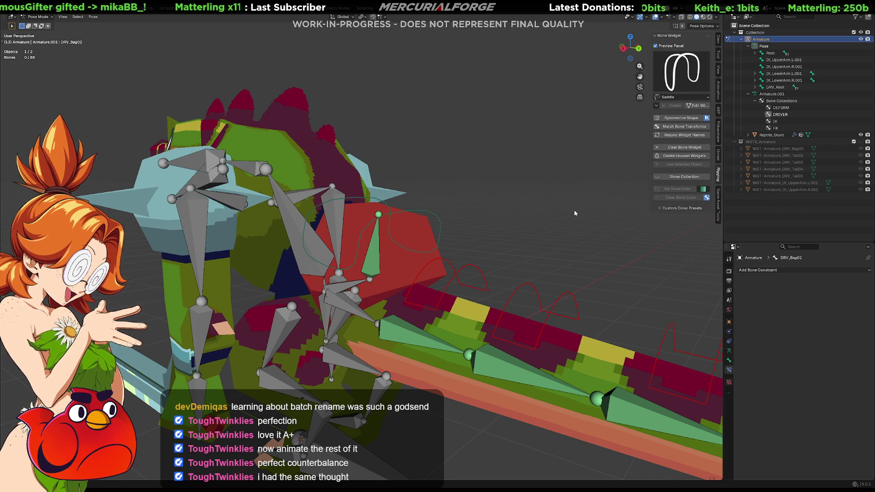
{"action": "mouse_move", "coordinate": [506, 230]}
{"action": "middle_mouse_down"}
{"action": "mouse_move", "coordinate": [497, 241]}
{"action": "mouse_move", "coordinate": [534, 246]}
{"action": "mouse_move", "coordinate": [414, 217]}
{"action": "mouse_move", "coordinate": [431, 214]}
{"action": "middle_mouse_up"}
{"action": "left_click", "coordinate": [413, 212]}
{"action": "key", "text": "r"}
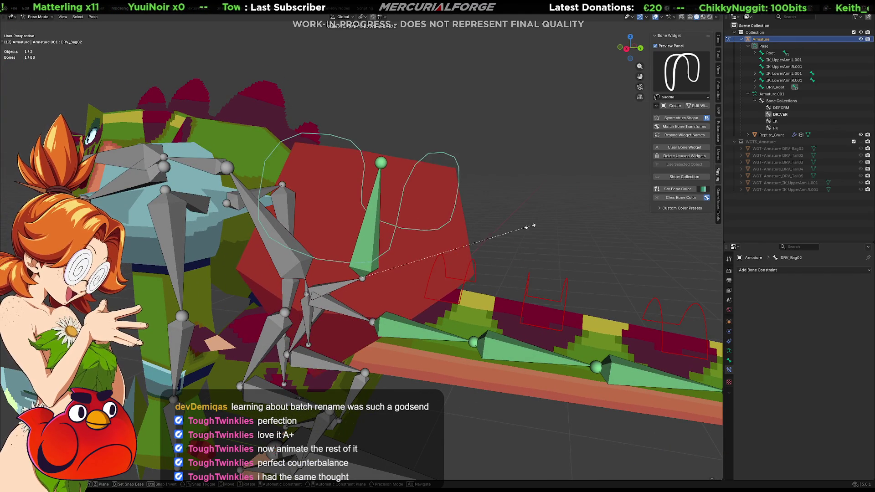
{"action": "left_click", "coordinate": [456, 223]}
{"action": "middle_click_drag", "start_coordinate": [456, 223], "coordinate": [464, 217]}
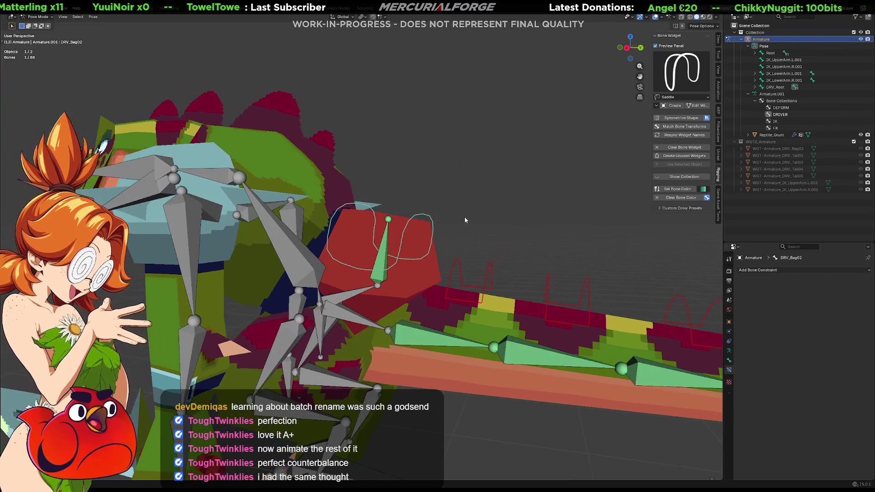
{"action": "left_click", "coordinate": [719, 41]}
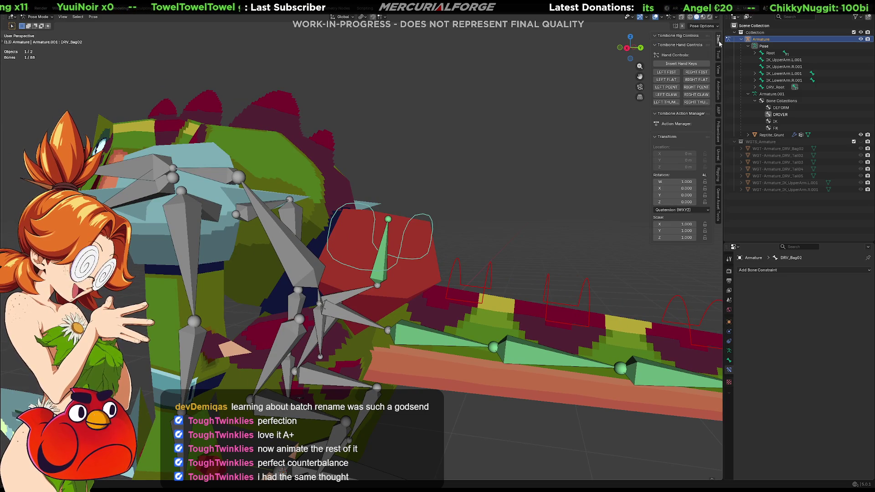
{"action": "middle_click_drag", "start_coordinate": [493, 217], "coordinate": [452, 232]}
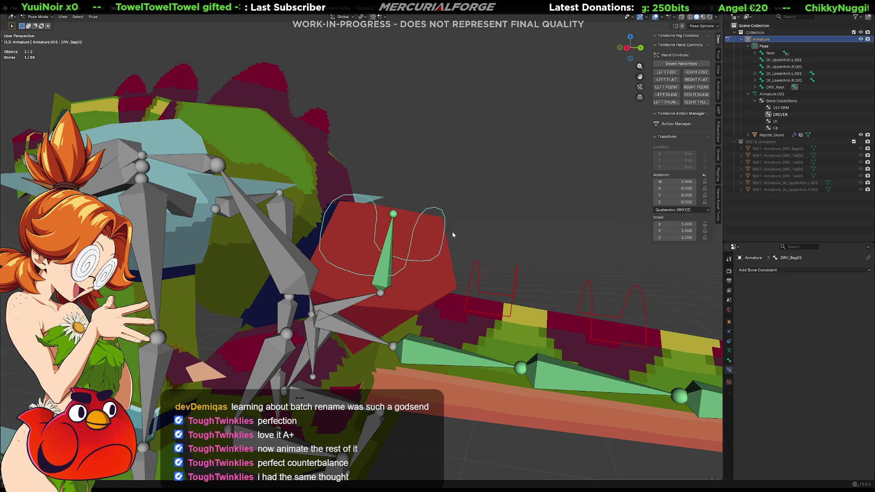
{"action": "key", "text": "r"}
{"action": "key", "text": "alt+r"}
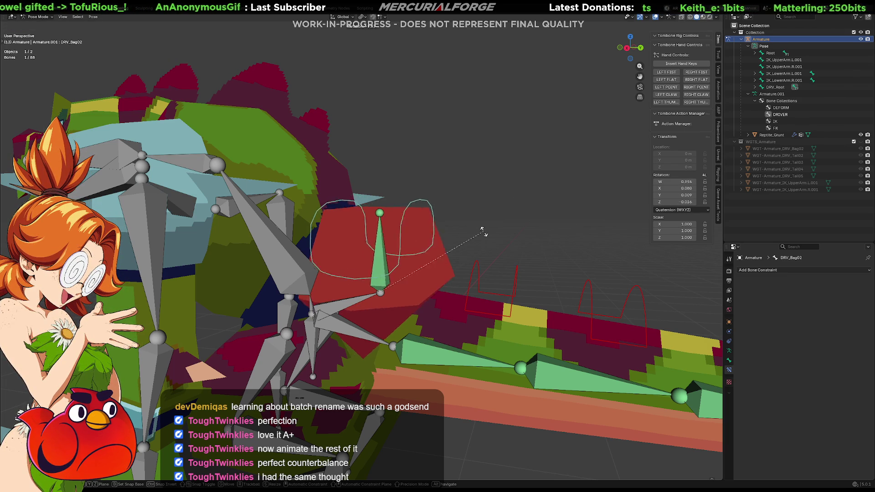
{"action": "left_click", "coordinate": [457, 255]}
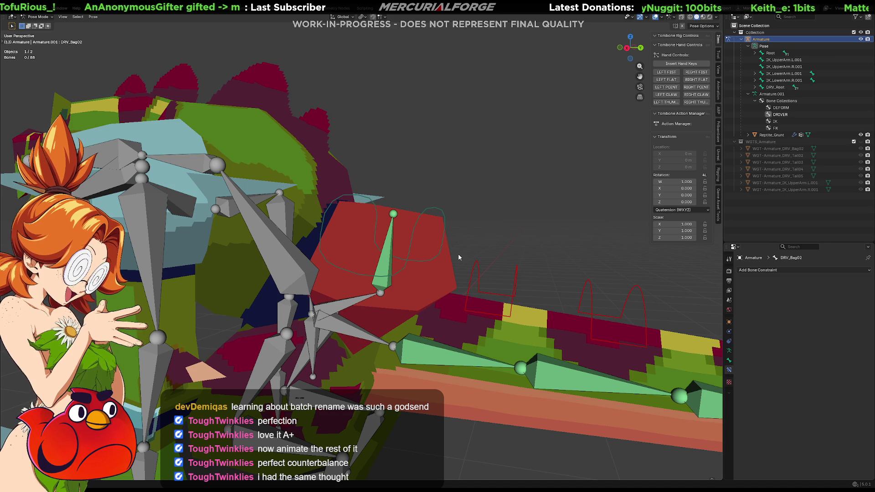
{"action": "mouse_move", "coordinate": [458, 253]}
{"action": "middle_mouse_down"}
{"action": "mouse_move", "coordinate": [338, 274]}
{"action": "mouse_move", "coordinate": [435, 261]}
{"action": "mouse_move", "coordinate": [457, 249]}
{"action": "mouse_move", "coordinate": [450, 217]}
{"action": "mouse_move", "coordinate": [449, 239]}
{"action": "mouse_move", "coordinate": [455, 222]}
{"action": "mouse_move", "coordinate": [455, 229]}
{"action": "middle_mouse_up"}
{"action": "left_click", "coordinate": [443, 225]}
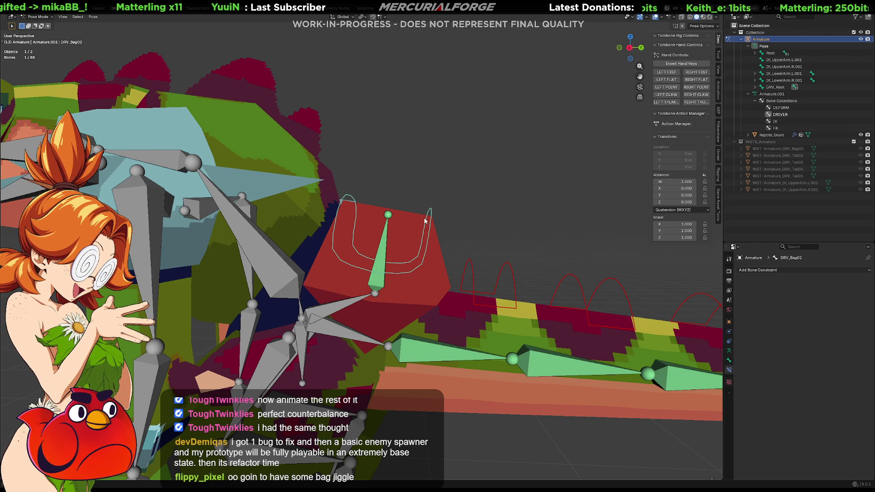
{"action": "mouse_move", "coordinate": [425, 221]}
{"action": "middle_mouse_down"}
{"action": "mouse_move", "coordinate": [389, 263]}
{"action": "mouse_move", "coordinate": [399, 230]}
{"action": "mouse_move", "coordinate": [496, 212]}
{"action": "mouse_move", "coordinate": [526, 217]}
{"action": "mouse_move", "coordinate": [468, 229]}
{"action": "mouse_move", "coordinate": [485, 233]}
{"action": "middle_mouse_up"}
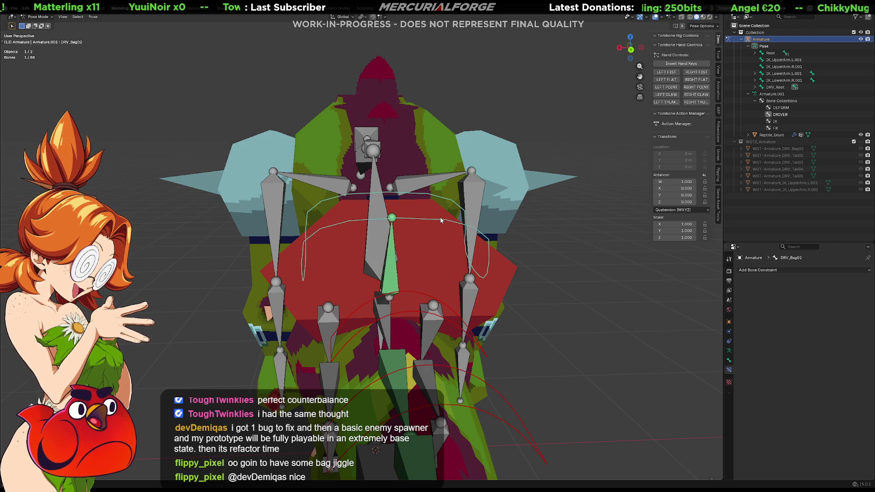
{"action": "middle_click_drag", "start_coordinate": [387, 268], "coordinate": [415, 276]}
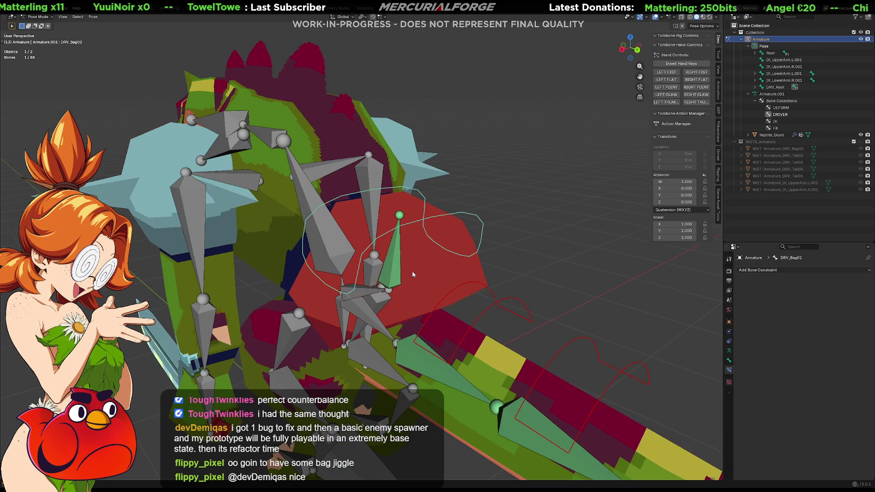
{"action": "key", "text": "Tab"}
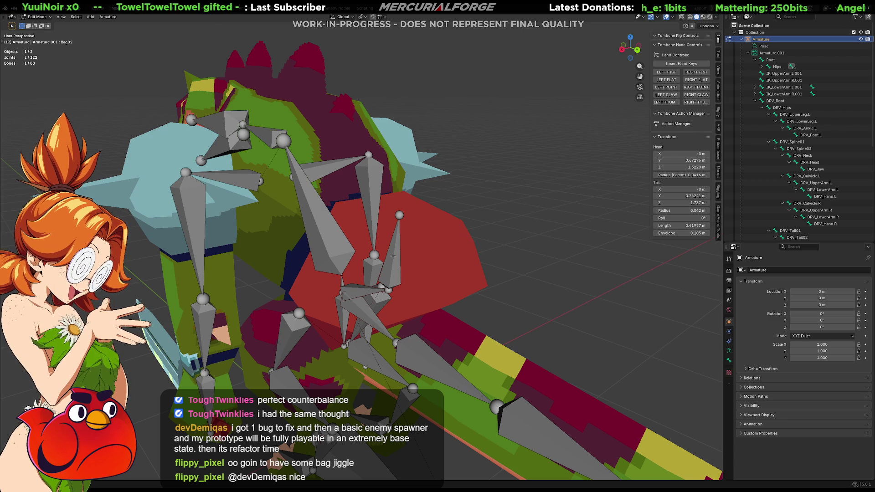
Swap DRV_Bag02's saddle for a Roll 2 arc widget and open WGT-Armature_DRV_Bag02.001 for editing.
{"action": "left_click", "coordinate": [719, 190]}
{"action": "left_click", "coordinate": [685, 77]}
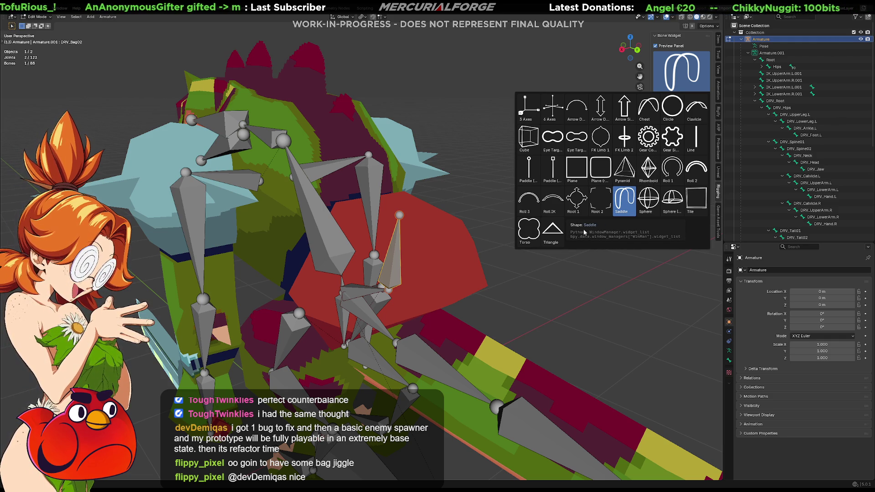
{"action": "left_click", "coordinate": [705, 171]}
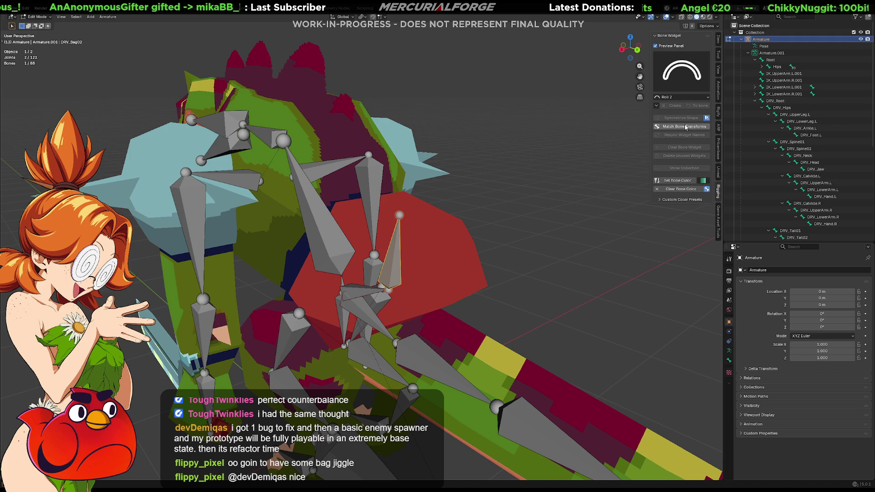
{"action": "middle_click_drag", "start_coordinate": [476, 272], "coordinate": [498, 267]}
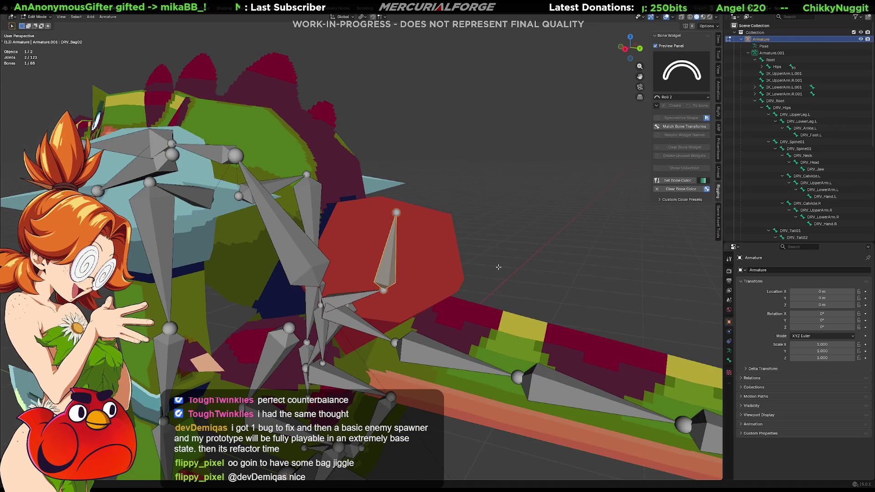
{"action": "key", "text": "ctrl+Tab"}
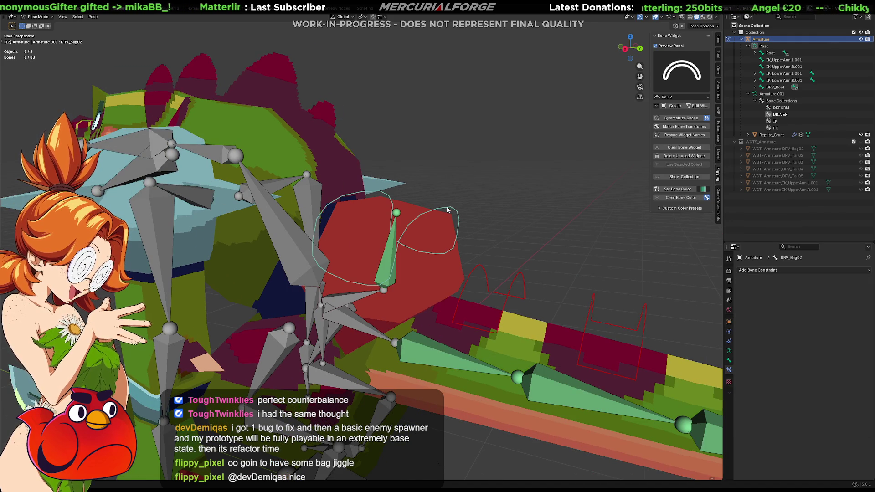
{"action": "left_click", "coordinate": [671, 107]}
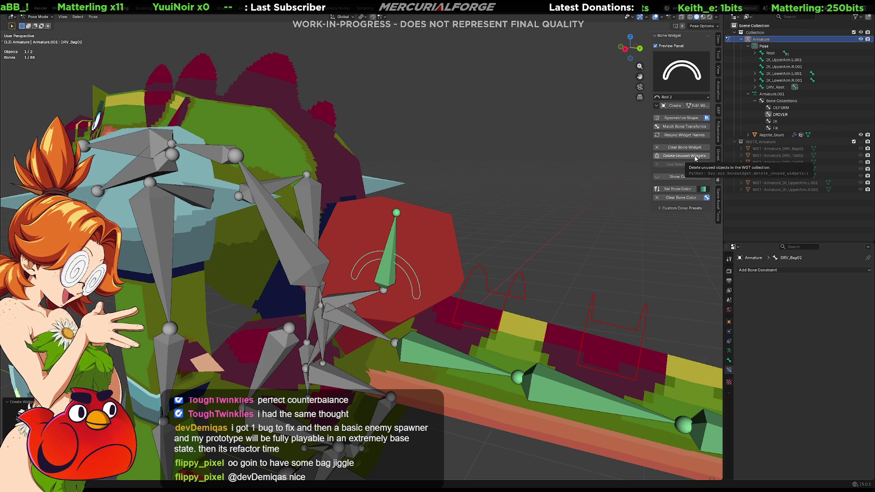
{"action": "left_click", "coordinate": [697, 106]}
Move the arc widget along Y, turn it 90 degrees about Y, and enlarge it.
{"action": "key", "text": "g"}
{"action": "key", "text": "z"}
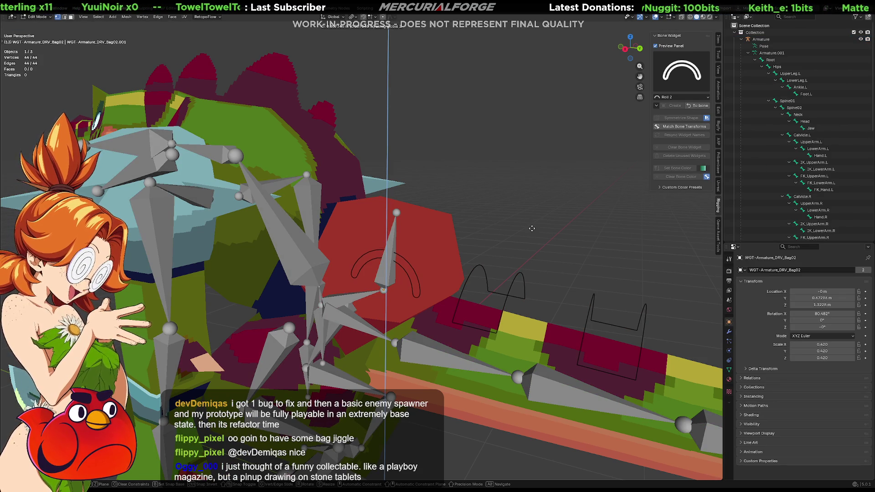
{"action": "key", "text": "z"}
{"action": "key", "text": "y"}
{"action": "left_click", "coordinate": [549, 167]}
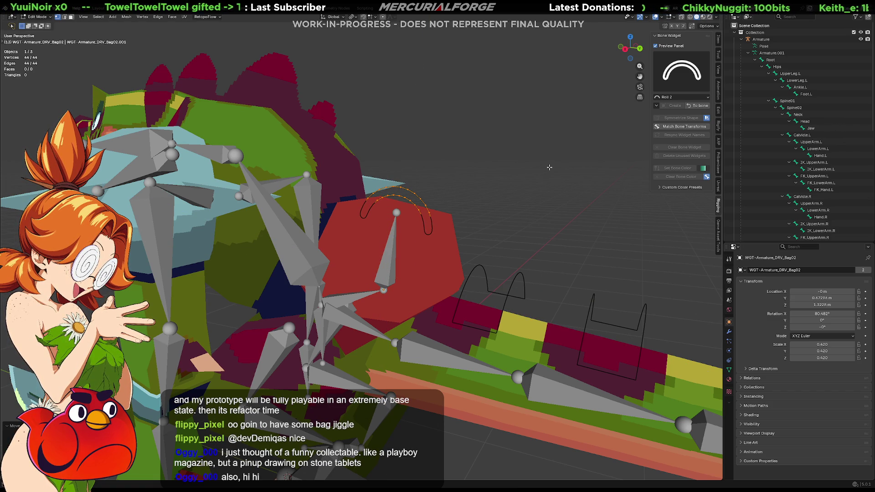
{"action": "type", "text": "r"}
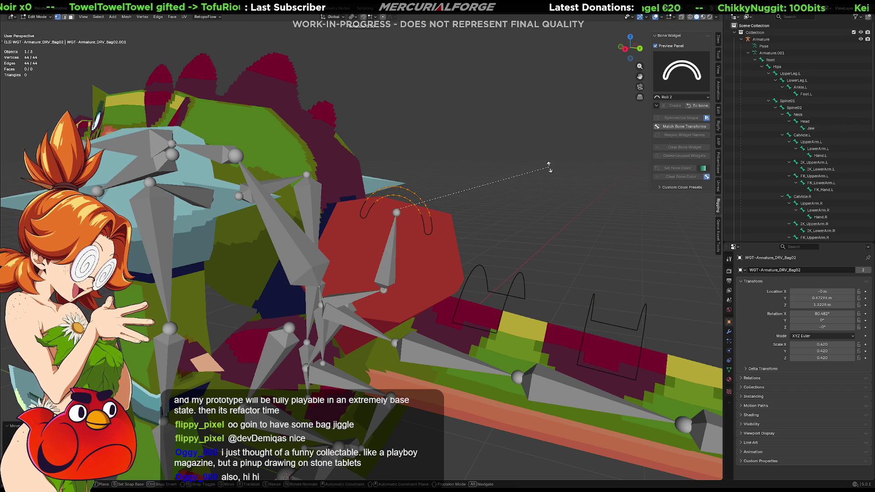
{"action": "type", "text": "y90"}
{"action": "key", "text": "Return"}
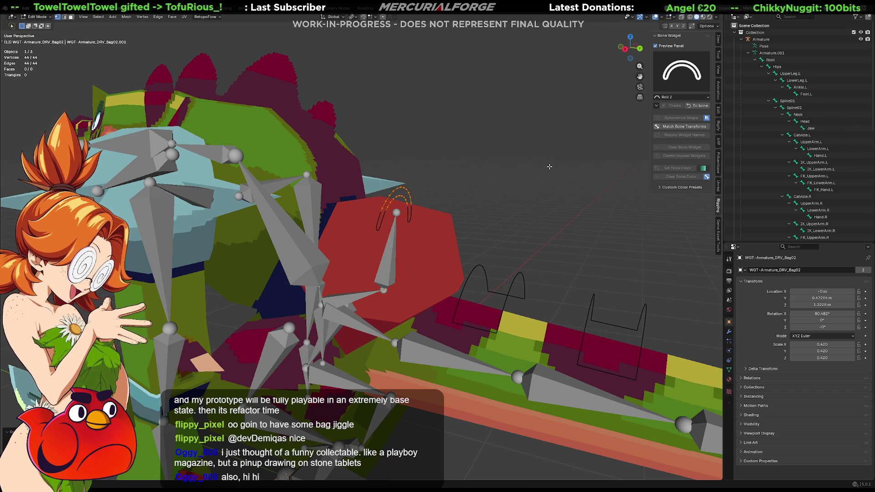
{"action": "key", "text": "s"}
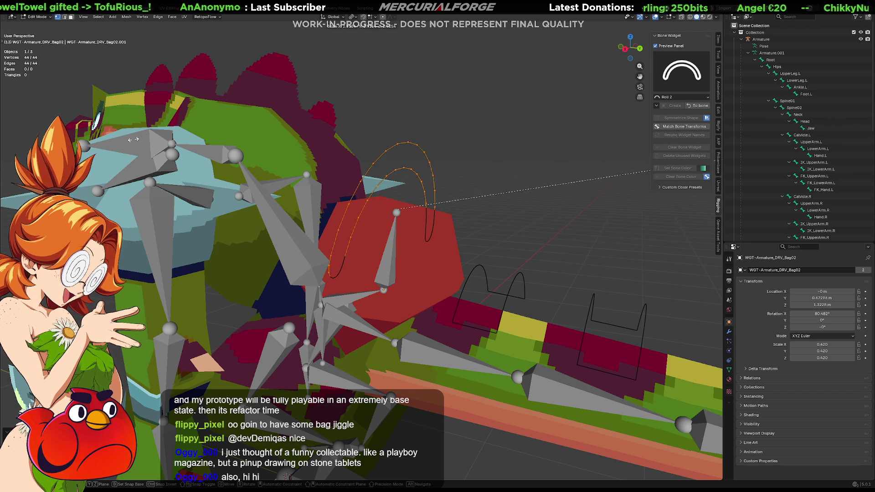
{"action": "left_click", "coordinate": [157, 139]}
Reposition and resize the arch over the red bag, then leave widget editing.
{"action": "middle_click_drag", "start_coordinate": [438, 179], "coordinate": [376, 164]}
{"action": "key", "text": "g"}
{"action": "key", "text": "y"}
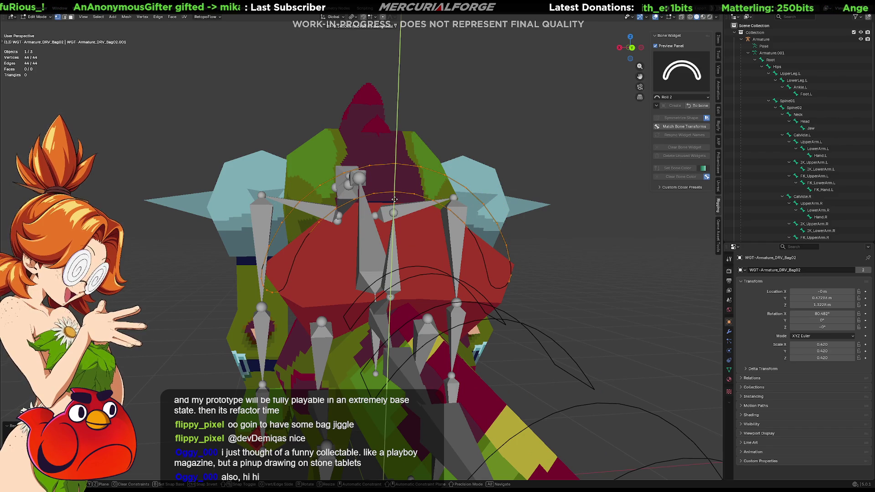
{"action": "key", "text": "s"}
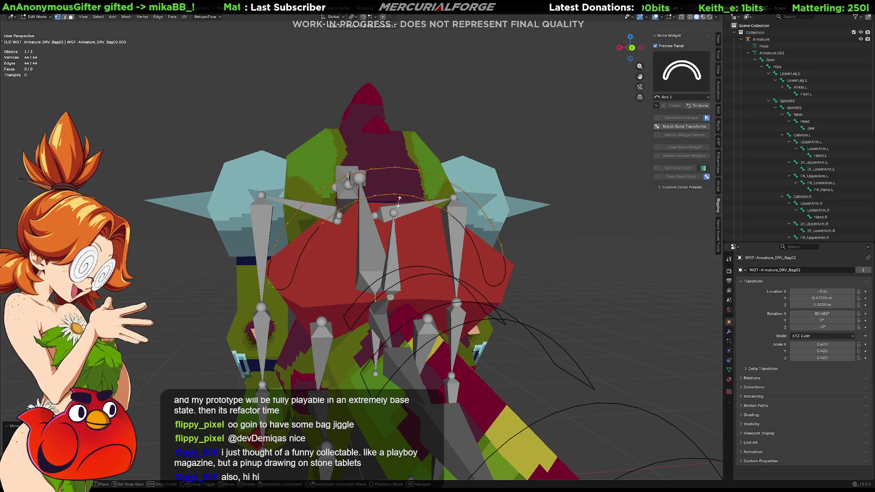
{"action": "left_click", "coordinate": [405, 197]}
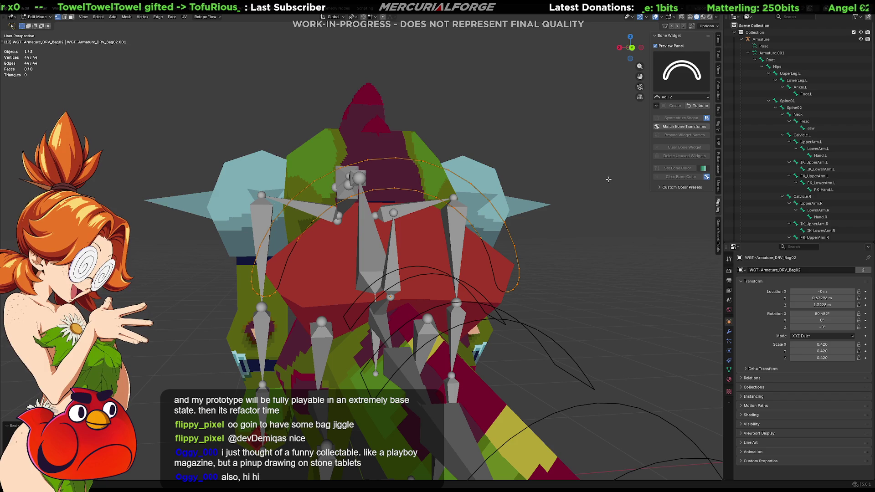
{"action": "mouse_move", "coordinate": [453, 248]}
{"action": "middle_mouse_down"}
{"action": "mouse_move", "coordinate": [468, 271]}
{"action": "mouse_move", "coordinate": [475, 217]}
{"action": "mouse_move", "coordinate": [465, 235]}
{"action": "mouse_move", "coordinate": [477, 250]}
{"action": "mouse_move", "coordinate": [521, 233]}
{"action": "mouse_move", "coordinate": [457, 244]}
{"action": "middle_mouse_up"}
{"action": "key", "text": "Tab"}
{"action": "scroll", "coordinate": [450, 260], "scroll_direction": "down", "scroll_amount": 5}
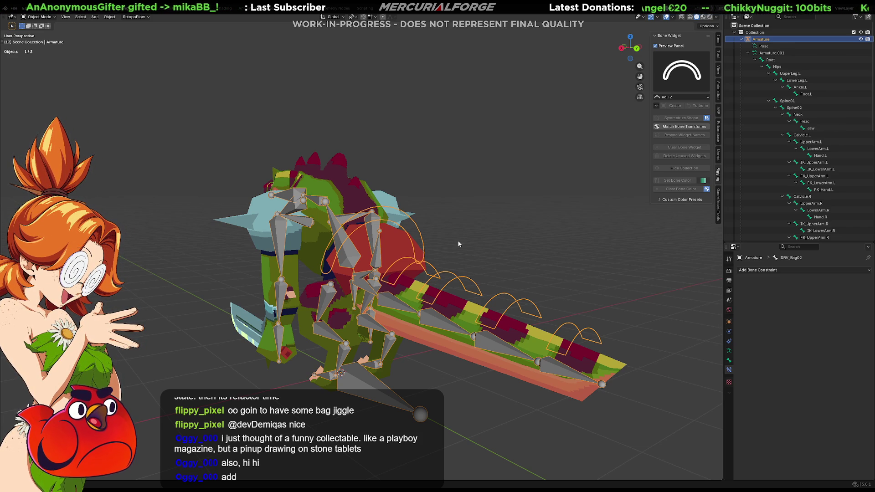
Select the Reptile_Grunt mesh and toggle it into Edit Mode.
{"action": "mouse_move", "coordinate": [382, 204]}
{"action": "middle_mouse_down"}
{"action": "mouse_move", "coordinate": [460, 231]}
{"action": "mouse_move", "coordinate": [412, 269]}
{"action": "mouse_move", "coordinate": [364, 247]}
{"action": "mouse_move", "coordinate": [406, 187]}
{"action": "mouse_move", "coordinate": [502, 215]}
{"action": "mouse_move", "coordinate": [432, 230]}
{"action": "middle_mouse_up"}
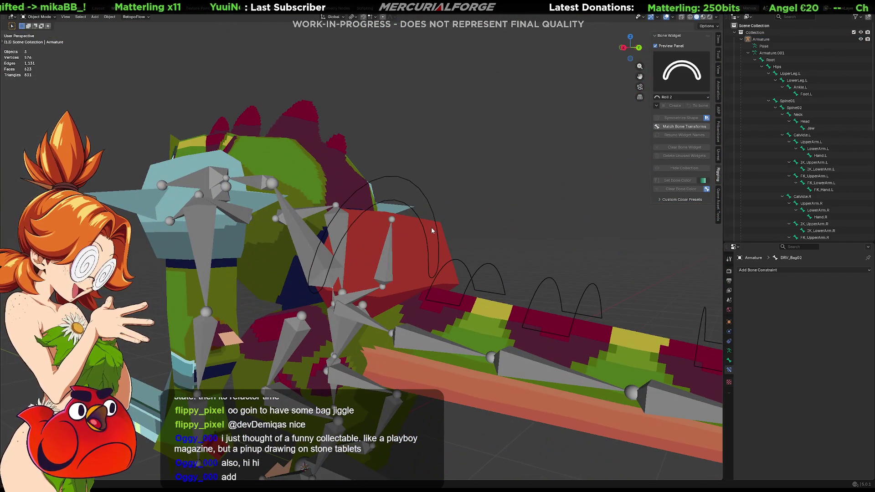
{"action": "left_click", "coordinate": [416, 245]}
{"action": "key", "text": "Tab"}
{"action": "key", "text": "Tab"}
{"action": "mouse_move", "coordinate": [484, 223]}
{"action": "middle_mouse_down"}
{"action": "mouse_move", "coordinate": [419, 256]}
{"action": "mouse_move", "coordinate": [372, 250]}
{"action": "mouse_move", "coordinate": [370, 243]}
{"action": "mouse_move", "coordinate": [437, 259]}
{"action": "mouse_move", "coordinate": [505, 256]}
{"action": "mouse_move", "coordinate": [618, 235]}
{"action": "mouse_move", "coordinate": [710, 246]}
{"action": "mouse_move", "coordinate": [462, 252]}
{"action": "middle_mouse_up"}
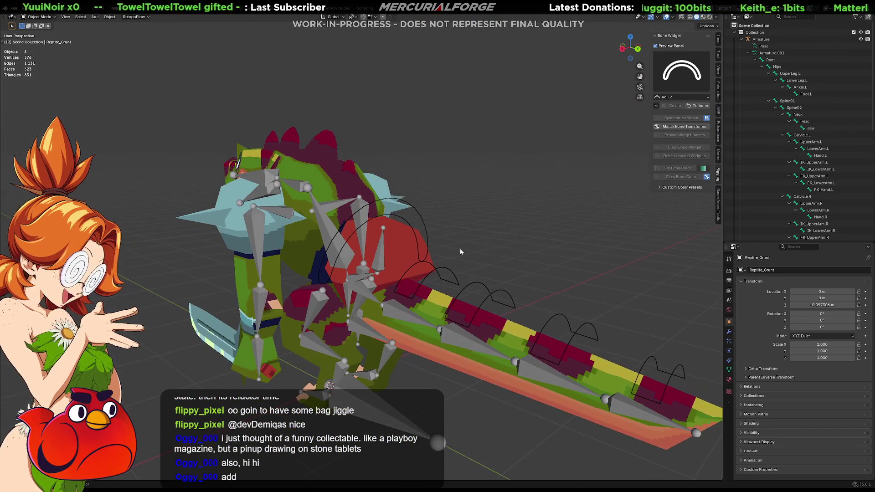
{"action": "scroll", "coordinate": [462, 252], "scroll_direction": "up", "scroll_amount": 5}
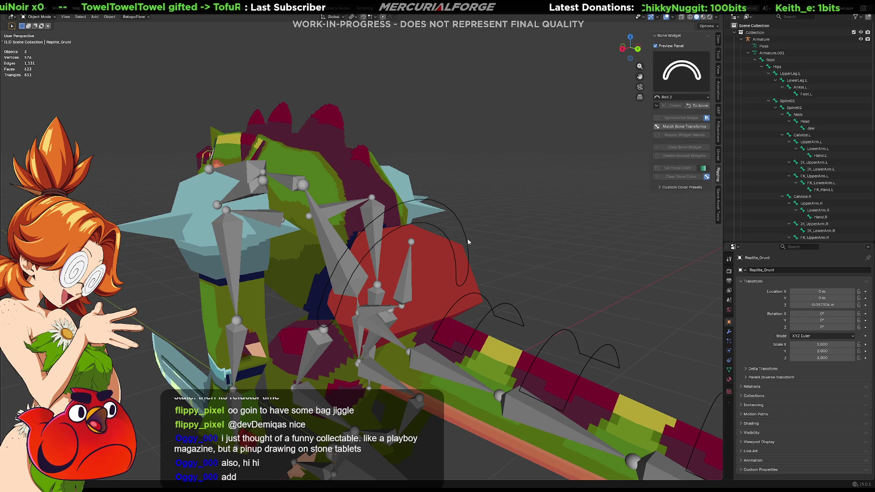
Make the armature active again and switch it into Edit Mode.
{"action": "left_click", "coordinate": [453, 223]}
{"action": "mouse_move", "coordinate": [474, 234]}
{"action": "middle_mouse_down"}
{"action": "mouse_move", "coordinate": [499, 234]}
{"action": "mouse_move", "coordinate": [486, 248]}
{"action": "mouse_move", "coordinate": [461, 239]}
{"action": "middle_mouse_up"}
{"action": "left_click", "coordinate": [439, 185]}
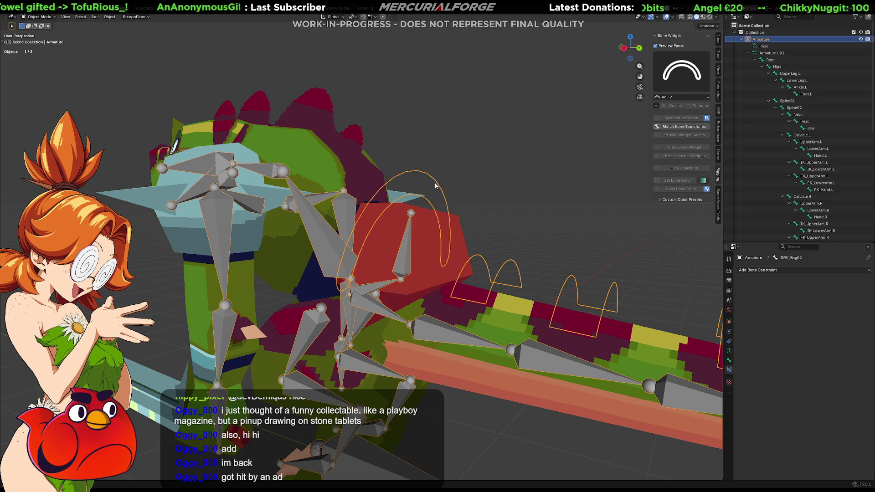
{"action": "mouse_move", "coordinate": [451, 250]}
{"action": "middle_mouse_down"}
{"action": "mouse_move", "coordinate": [504, 247]}
{"action": "mouse_move", "coordinate": [471, 254]}
{"action": "mouse_move", "coordinate": [469, 205]}
{"action": "middle_mouse_up"}
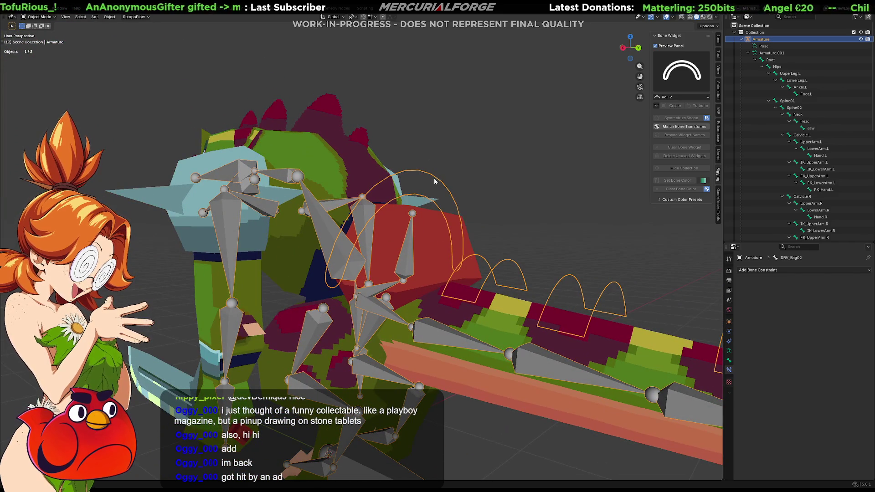
{"action": "middle_click_drag", "start_coordinate": [562, 186], "coordinate": [592, 187]}
{"action": "mouse_move", "coordinate": [530, 199]}
{"action": "middle_mouse_down"}
{"action": "mouse_move", "coordinate": [518, 233]}
{"action": "mouse_move", "coordinate": [522, 208]}
{"action": "middle_mouse_up"}
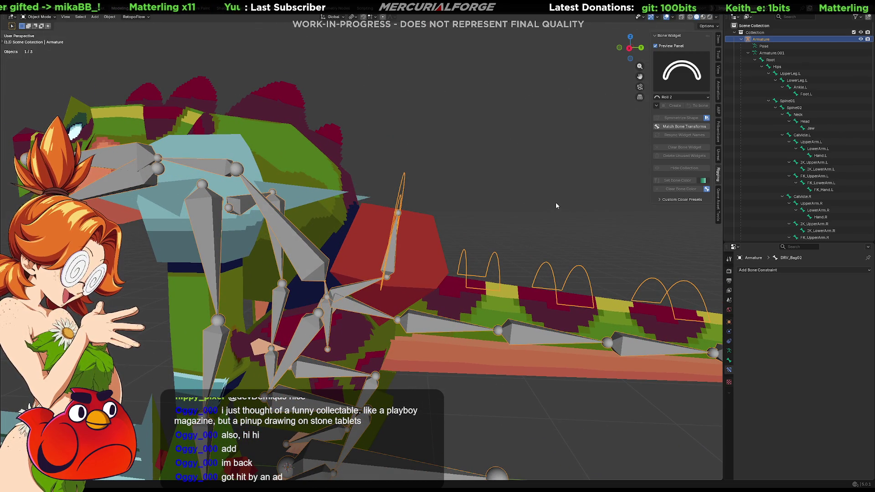
{"action": "key", "text": "Tab"}
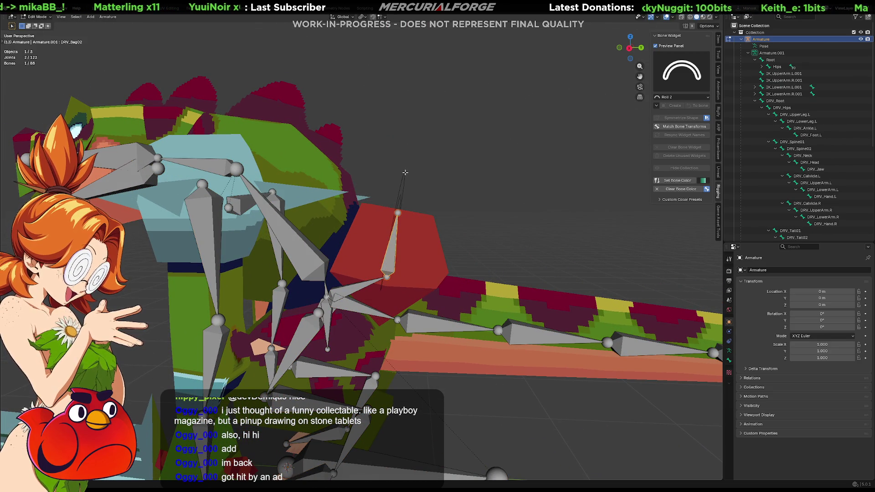
In Pose Mode, select DRV_Bag02 and clear its custom bone colour.
{"action": "key", "text": "ctrl+Tab"}
{"action": "left_click", "coordinate": [403, 191]}
{"action": "left_click", "coordinate": [680, 199]}
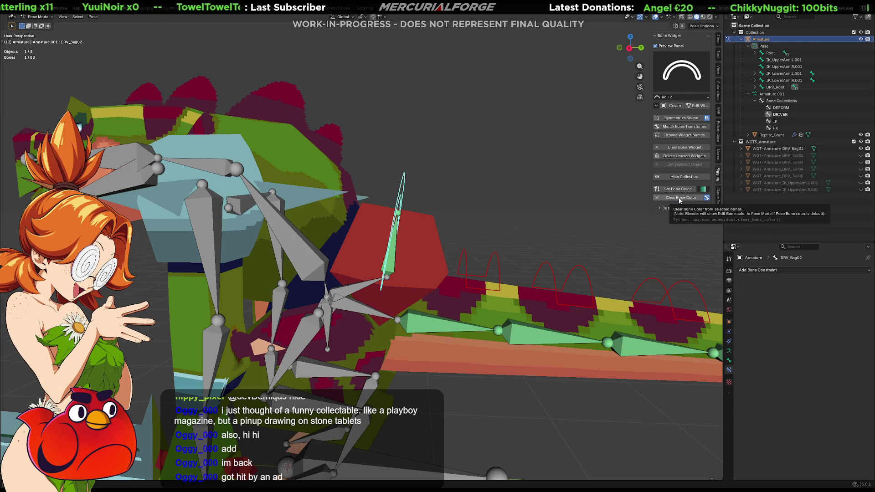
{"action": "left_click", "coordinate": [680, 200]}
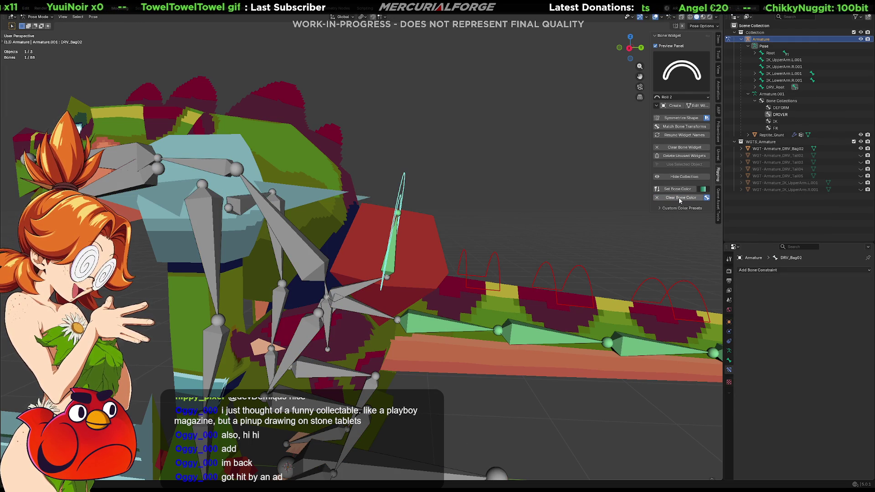
Clear the custom widget shape from the DRV_Bag02 bone.
{"action": "left_click", "coordinate": [685, 147]}
{"action": "mouse_move", "coordinate": [570, 196]}
{"action": "middle_mouse_down"}
{"action": "mouse_move", "coordinate": [516, 210]}
{"action": "mouse_move", "coordinate": [450, 196]}
{"action": "middle_mouse_up"}
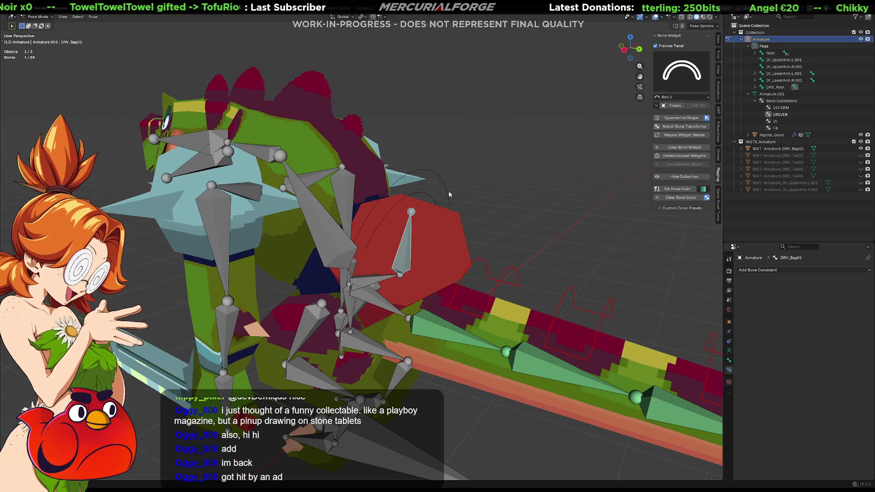
{"action": "left_click", "coordinate": [443, 181]}
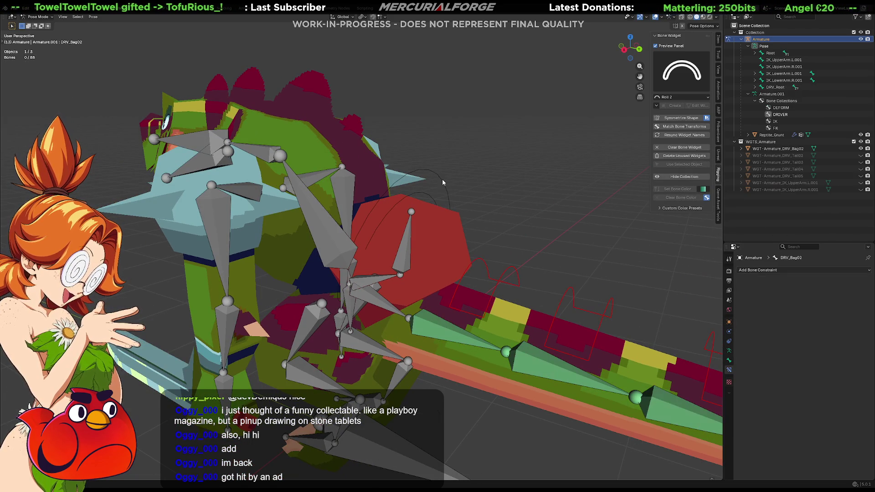
{"action": "left_click", "coordinate": [444, 239]}
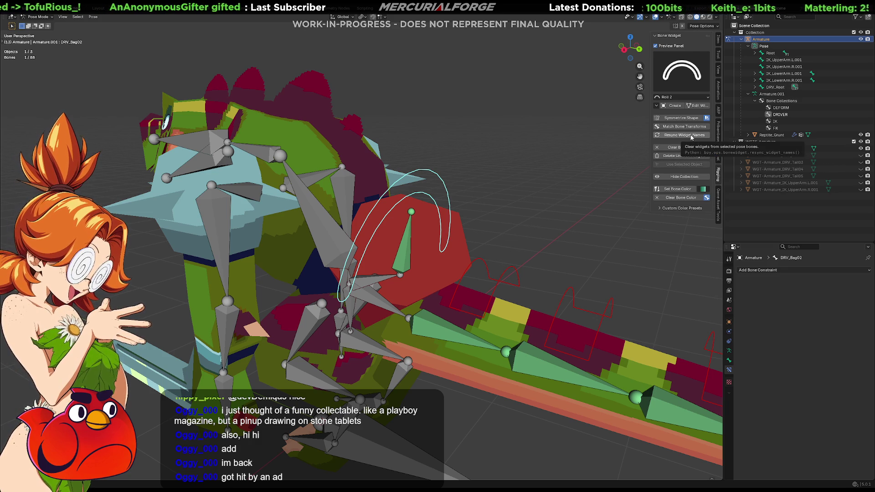
{"action": "left_click", "coordinate": [655, 106]}
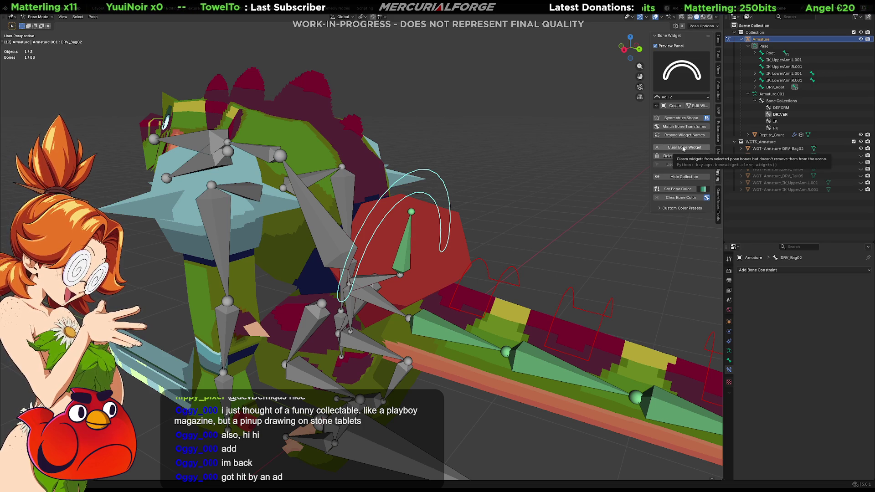
{"action": "left_click", "coordinate": [683, 148]}
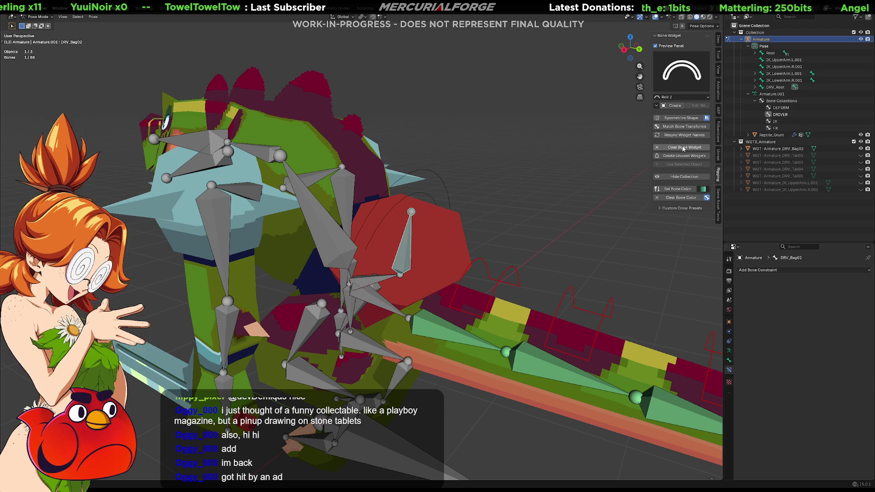
Delete the leftover WGT-Armature_DRV_Bag02 widget object from the WGTS collection.
{"action": "left_click", "coordinate": [749, 148]}
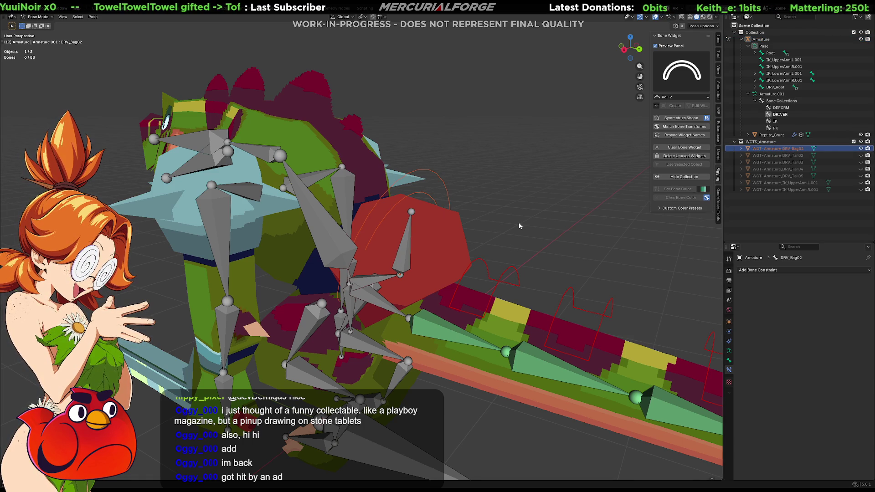
{"action": "middle_click_drag", "start_coordinate": [529, 220], "coordinate": [533, 216]}
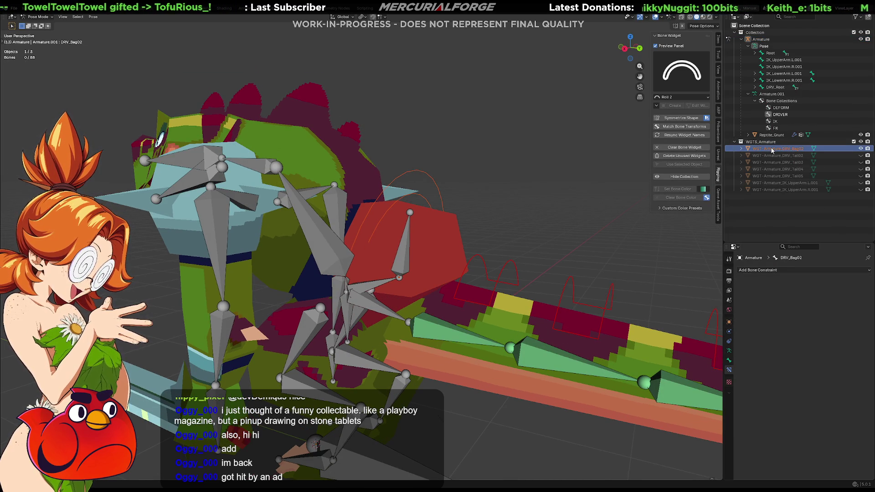
{"action": "key", "text": "Delete"}
{"action": "mouse_move", "coordinate": [582, 200]}
{"action": "middle_mouse_down"}
{"action": "mouse_move", "coordinate": [568, 235]}
{"action": "mouse_move", "coordinate": [580, 216]}
{"action": "mouse_move", "coordinate": [600, 217]}
{"action": "mouse_move", "coordinate": [517, 228]}
{"action": "middle_mouse_up"}
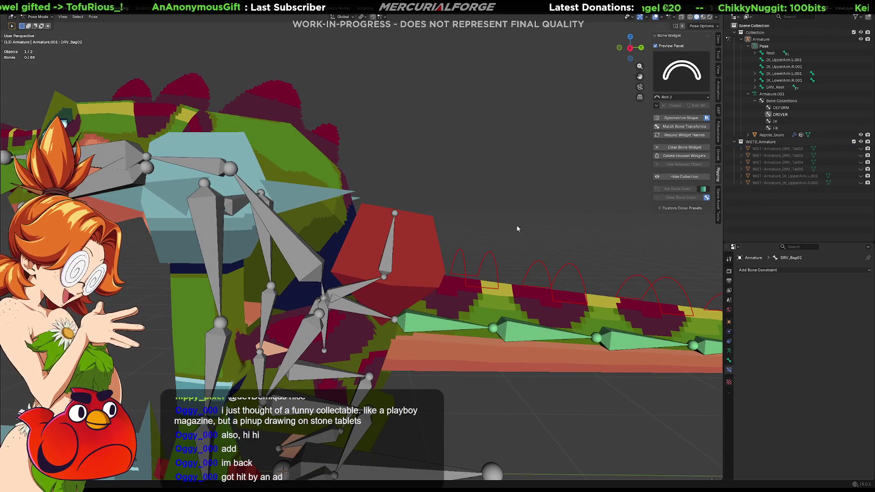
Select Bag02 then DRV_Bag02, back out of the parenting popups, and enter Edit Mode.
{"action": "left_click", "coordinate": [390, 258]}
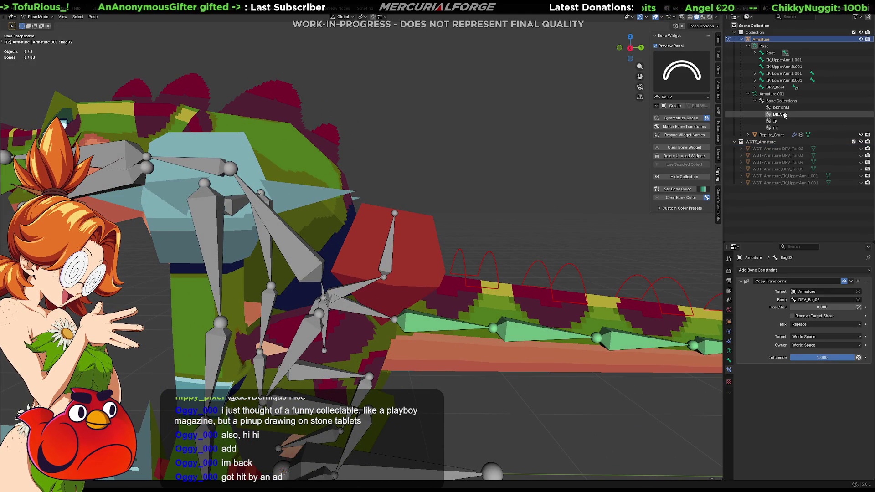
{"action": "middle_click_drag", "start_coordinate": [447, 180], "coordinate": [411, 210]}
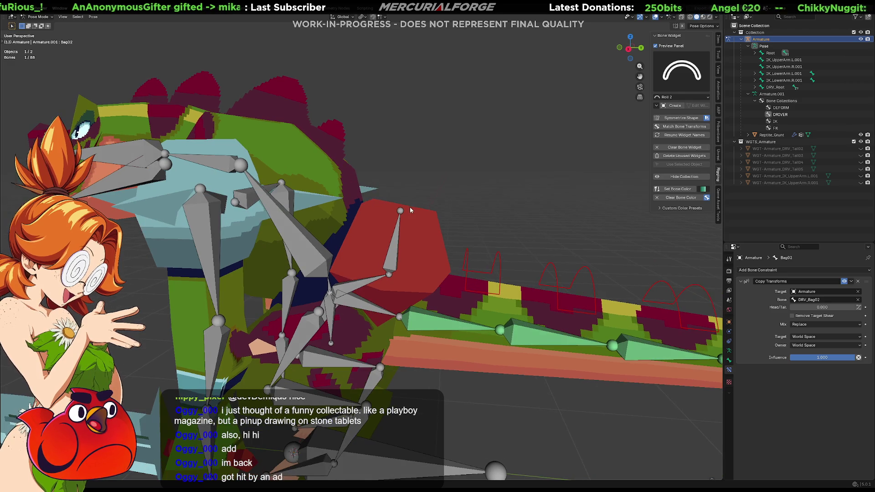
{"action": "left_click", "coordinate": [397, 245]}
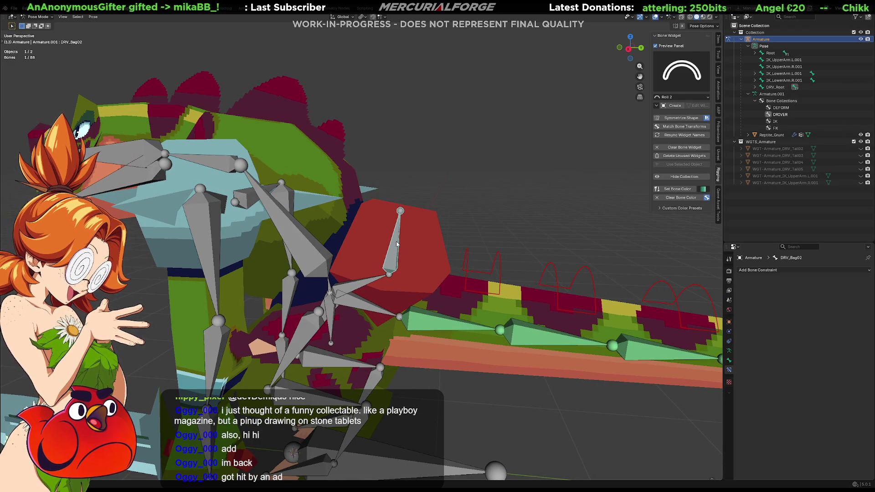
{"action": "key", "text": "ctrl+p"}
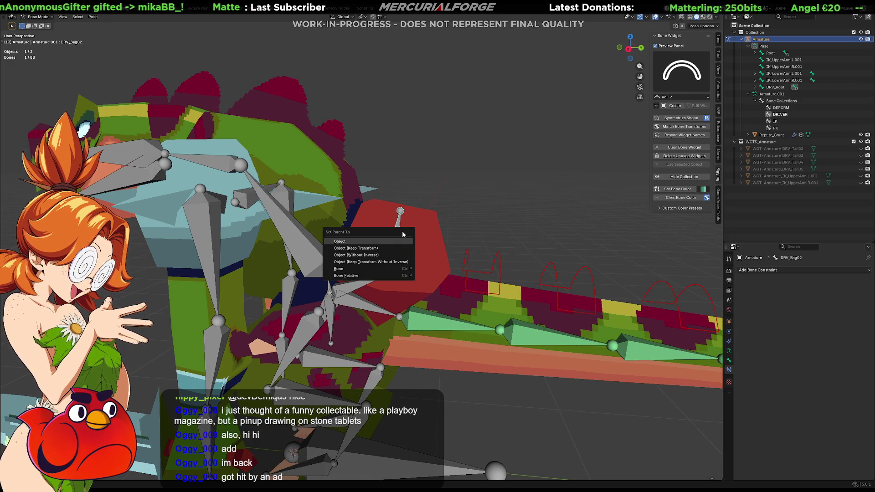
{"action": "key", "text": "ctrl+p"}
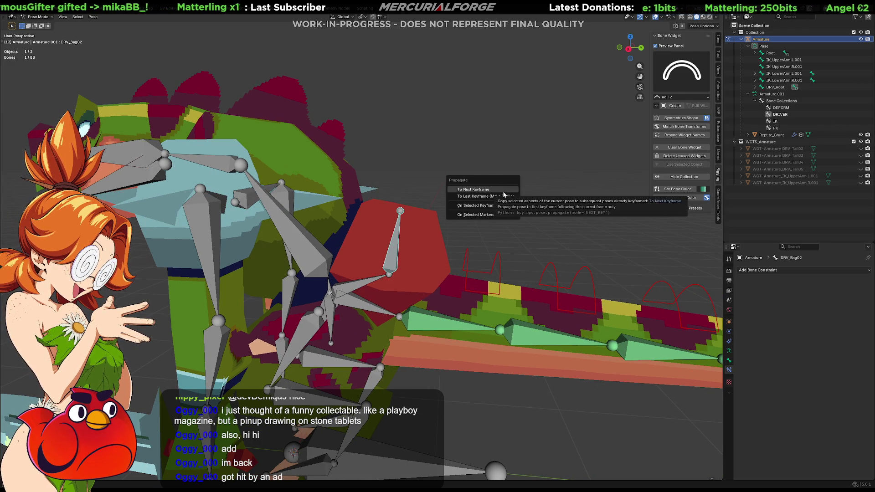
{"action": "middle_click_drag", "start_coordinate": [461, 199], "coordinate": [458, 196]}
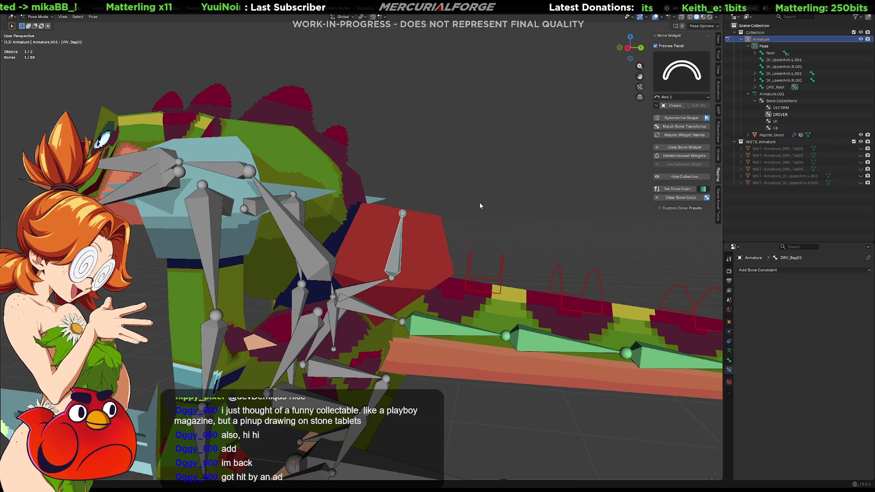
{"action": "key", "text": "alt+p"}
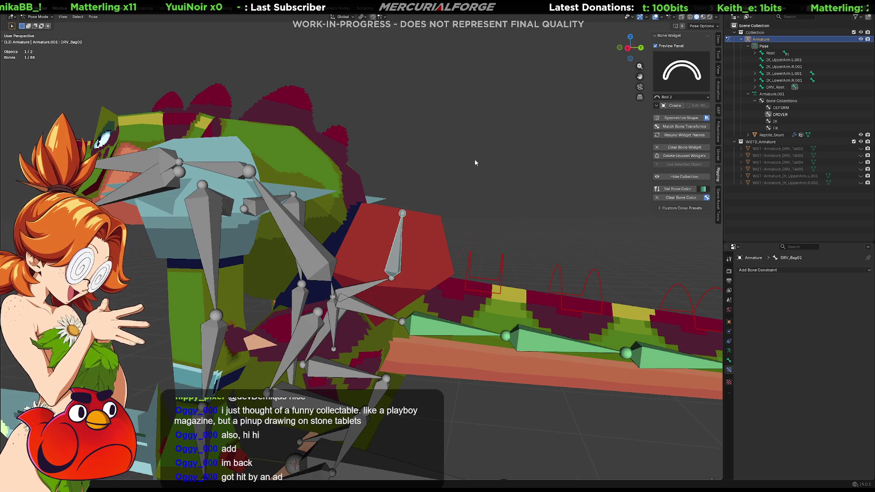
{"action": "key", "text": "ctrl+z"}
{"action": "key", "text": "ctrl+shift+z"}
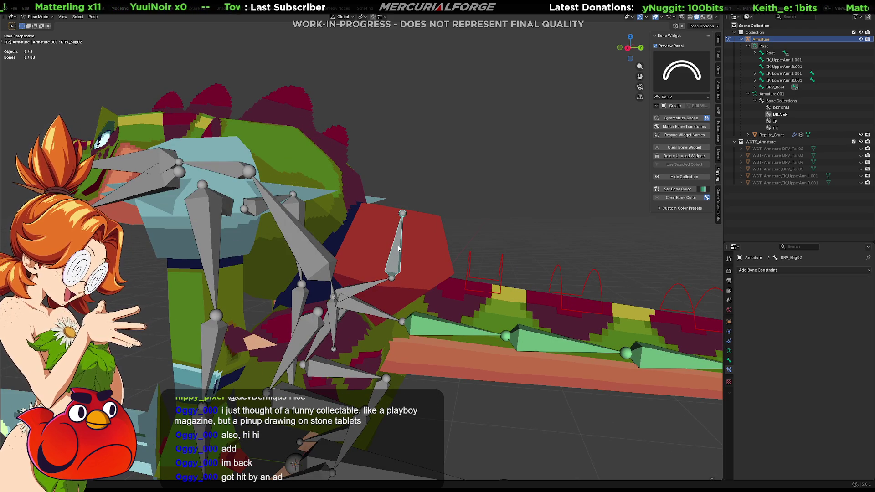
{"action": "key", "text": "Tab"}
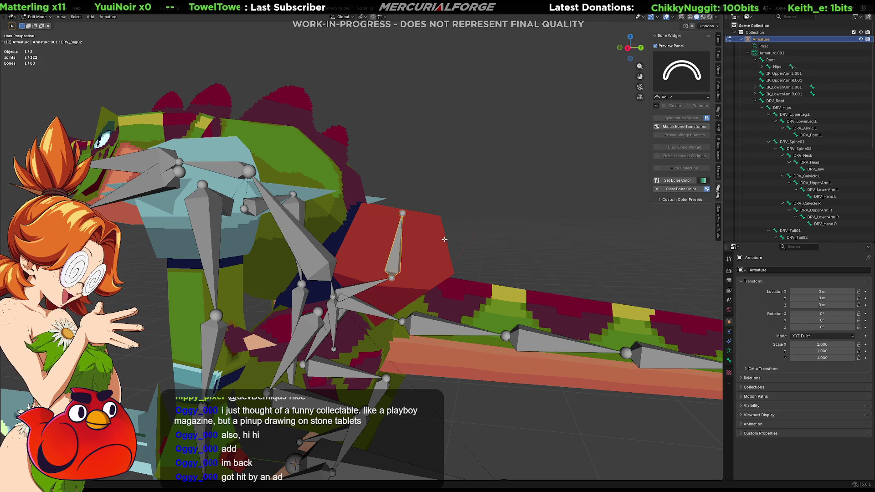
Clear the bag bone's parent and re-parent it under DRV_Bag01 with Keep Offset.
{"action": "key", "text": "alt+p"}
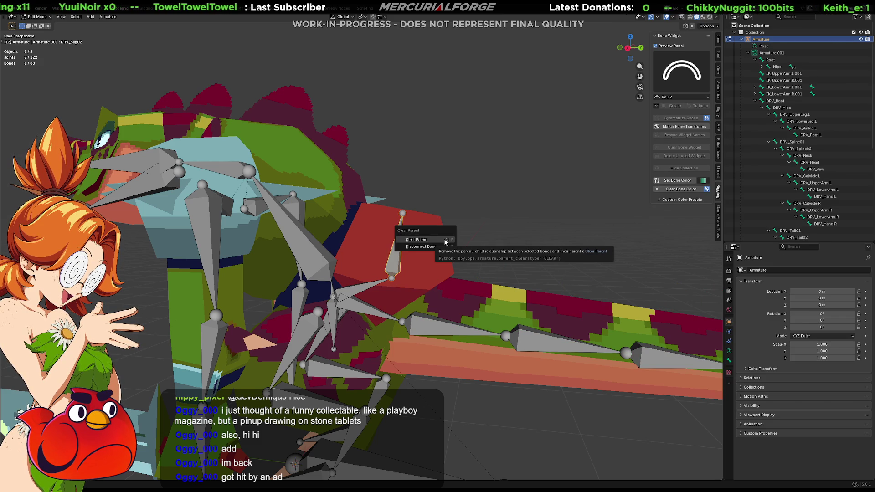
{"action": "left_click", "coordinate": [445, 242]}
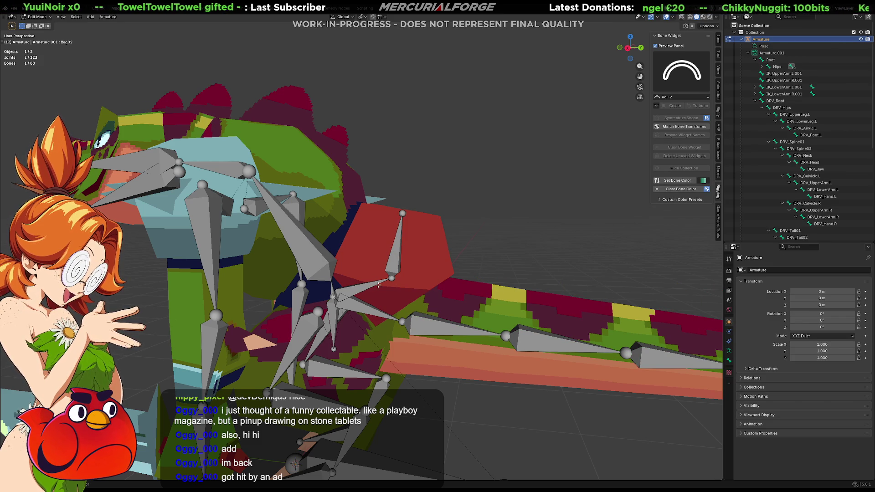
{"action": "left_click", "coordinate": [363, 290], "text": "shift"}
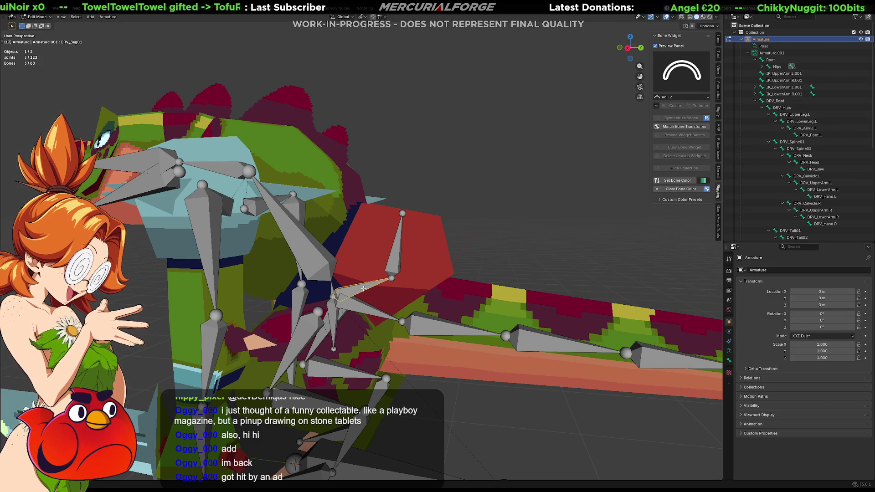
{"action": "key", "text": "ctrl+p"}
{"action": "left_click", "coordinate": [364, 289]}
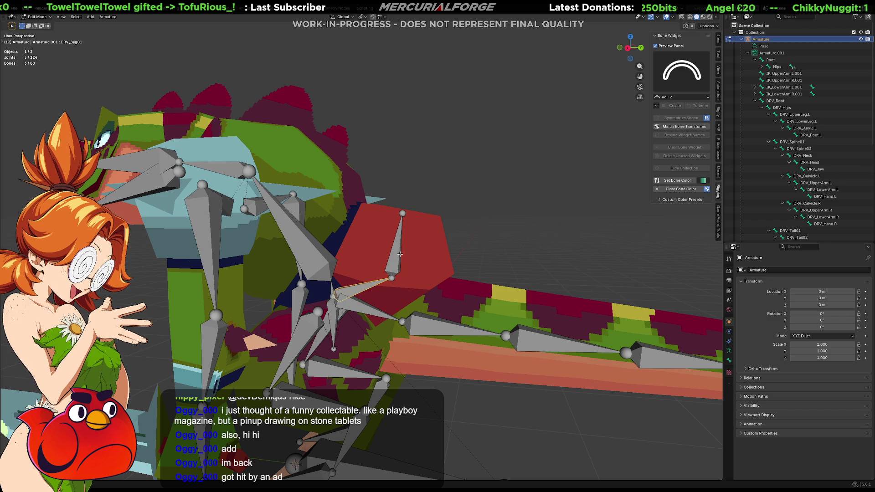
Return to Pose Mode and grab DRV_Bag02 to test the new parenting.
{"action": "left_click", "coordinate": [397, 254]}
{"action": "key", "text": "Tab"}
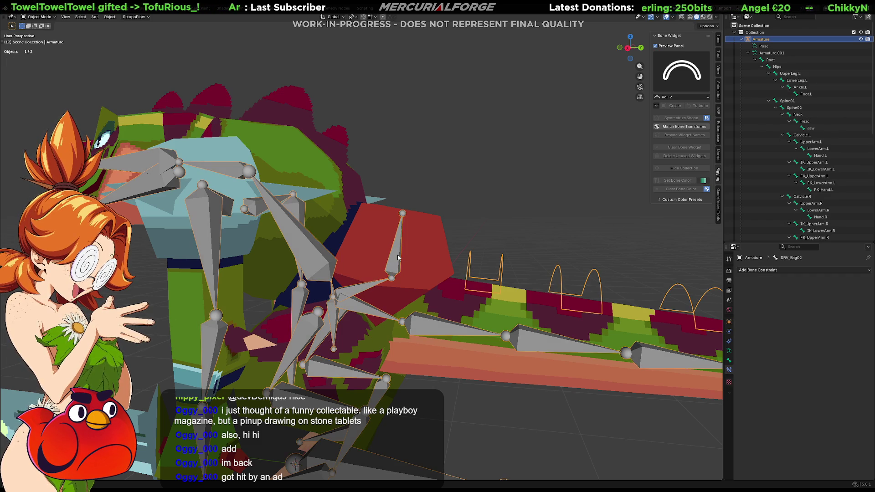
{"action": "key", "text": "ctrl+Tab"}
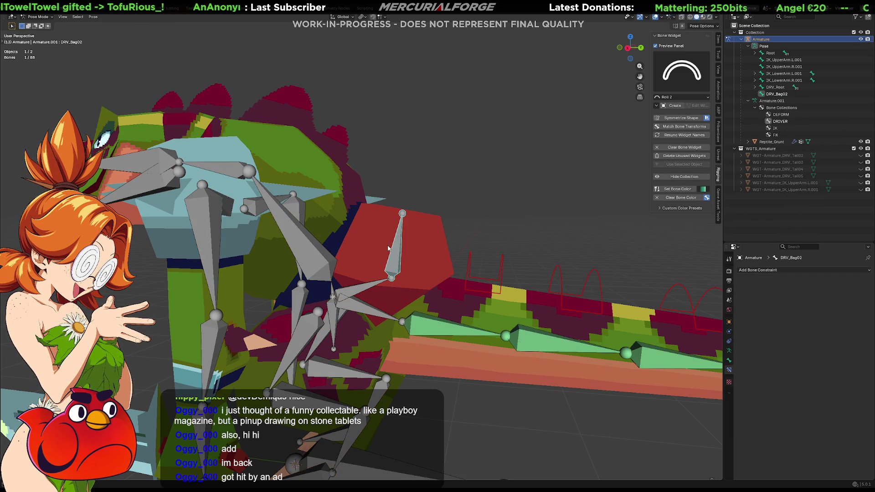
{"action": "left_click", "coordinate": [396, 250]}
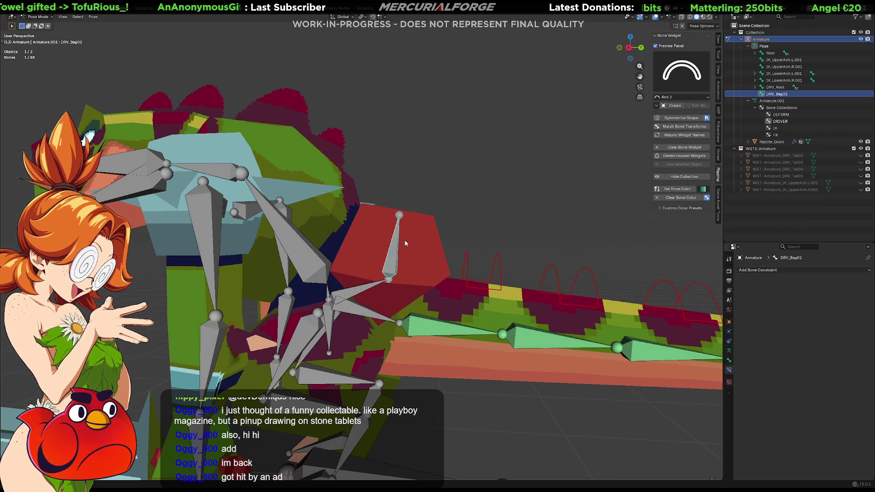
{"action": "key", "text": "g"}
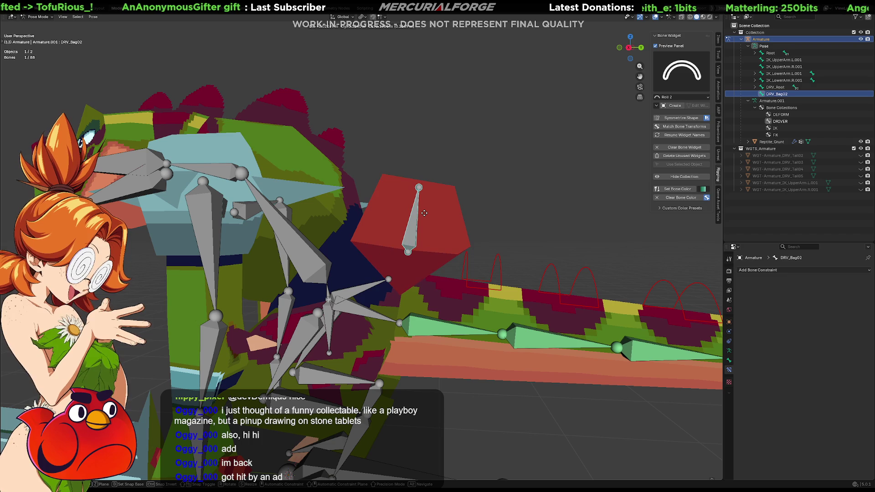